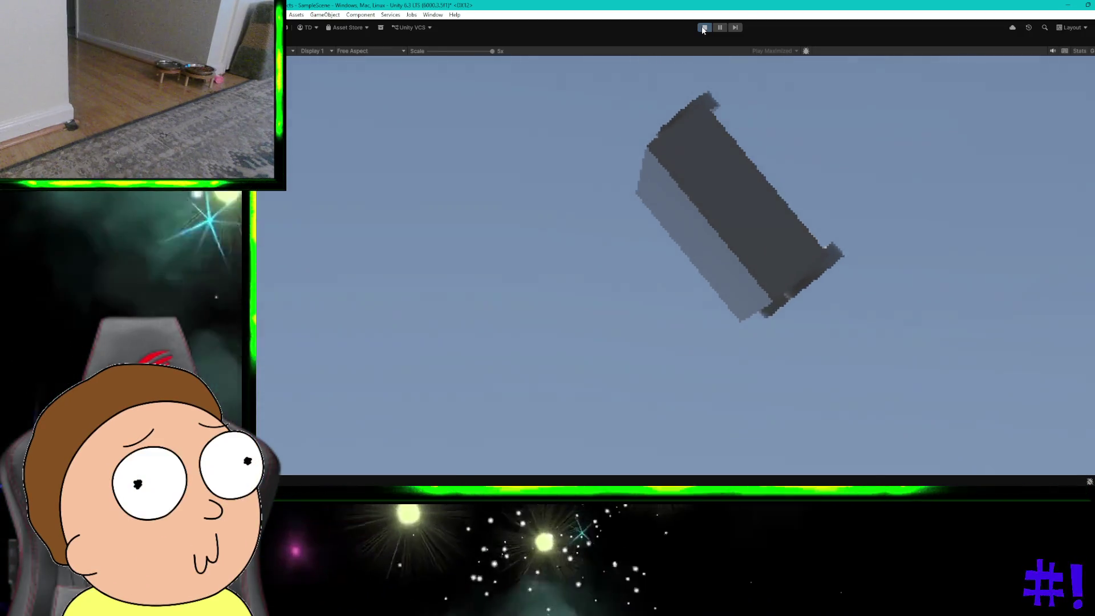
# Stop the running Play mode test to get back to editing the car scene
pyautogui.click(703, 29)
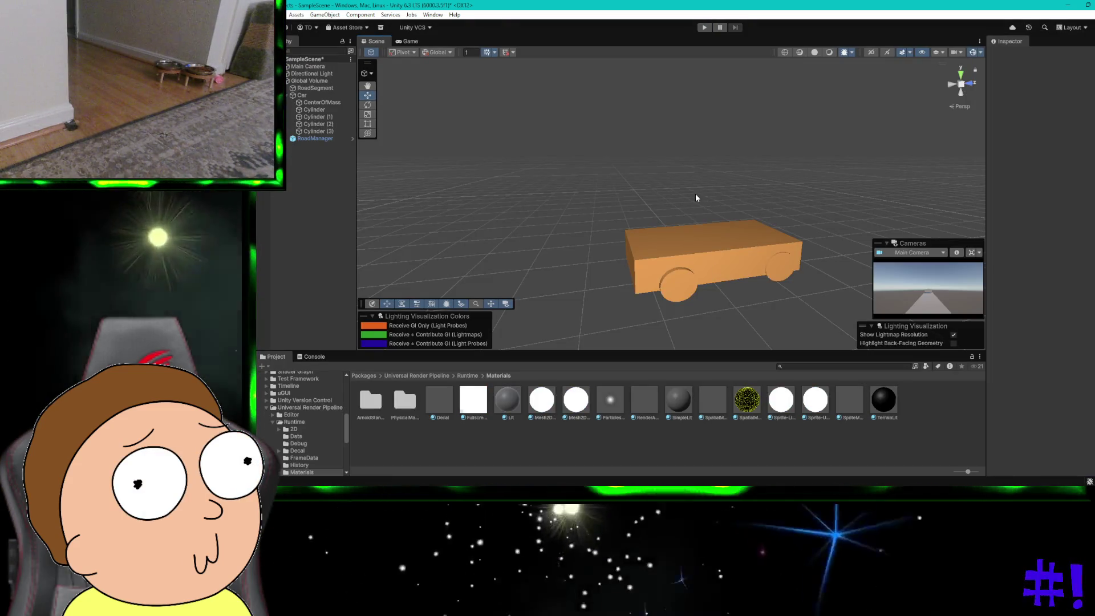
# Submit feedback on ChatGPT's answer and begin reading its material steps
pyautogui.press('ctrl+super+Right')
pyautogui.write('STOP FUCKING ASKING ME')
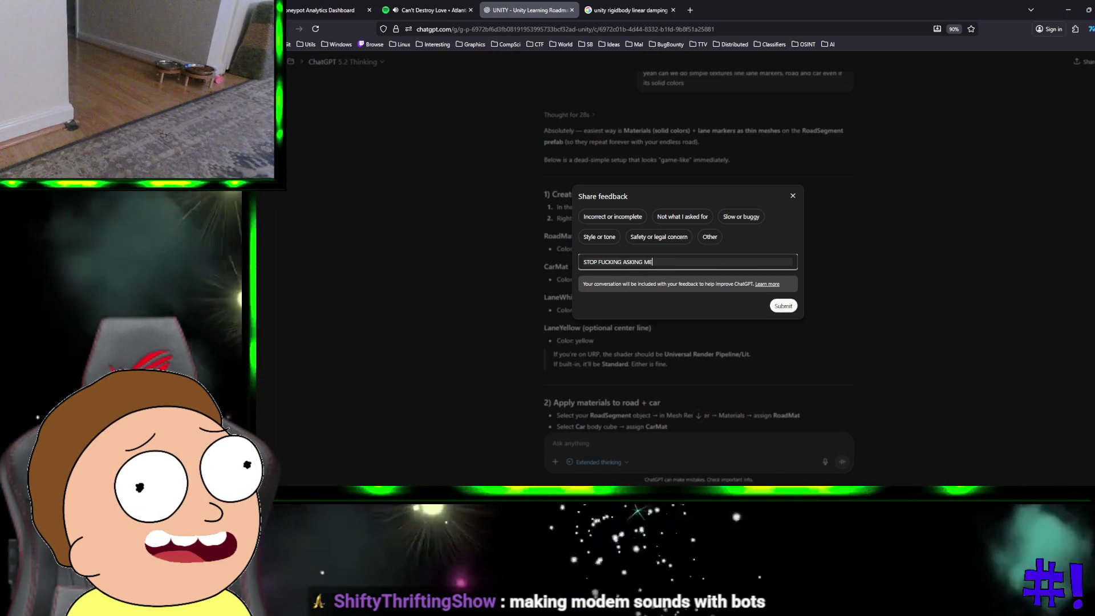
pyautogui.press('Return')
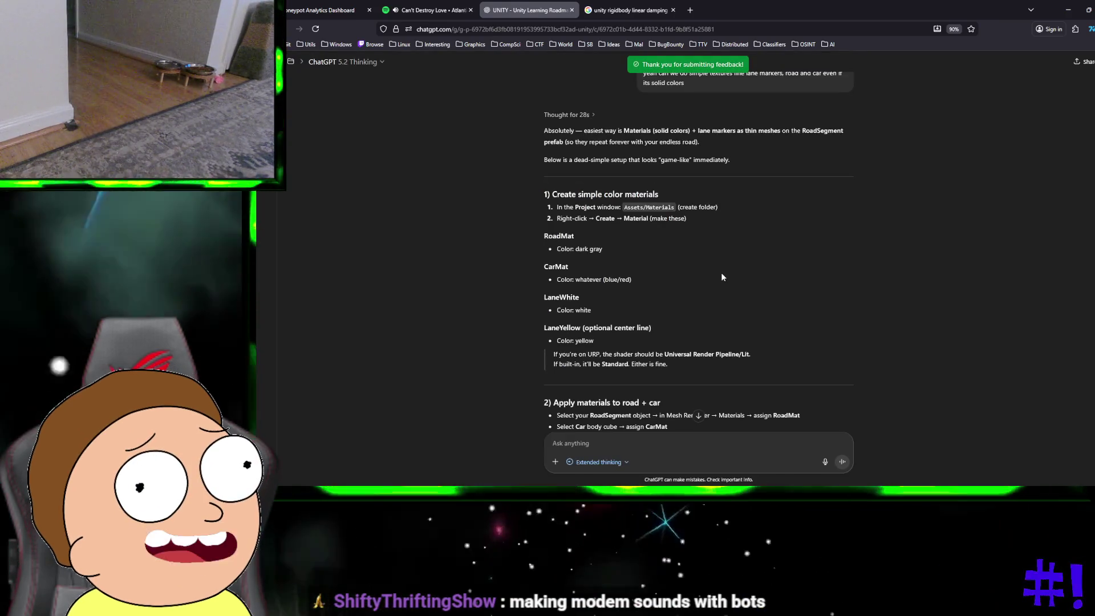
pyautogui.scroll(-1, 721, 275)
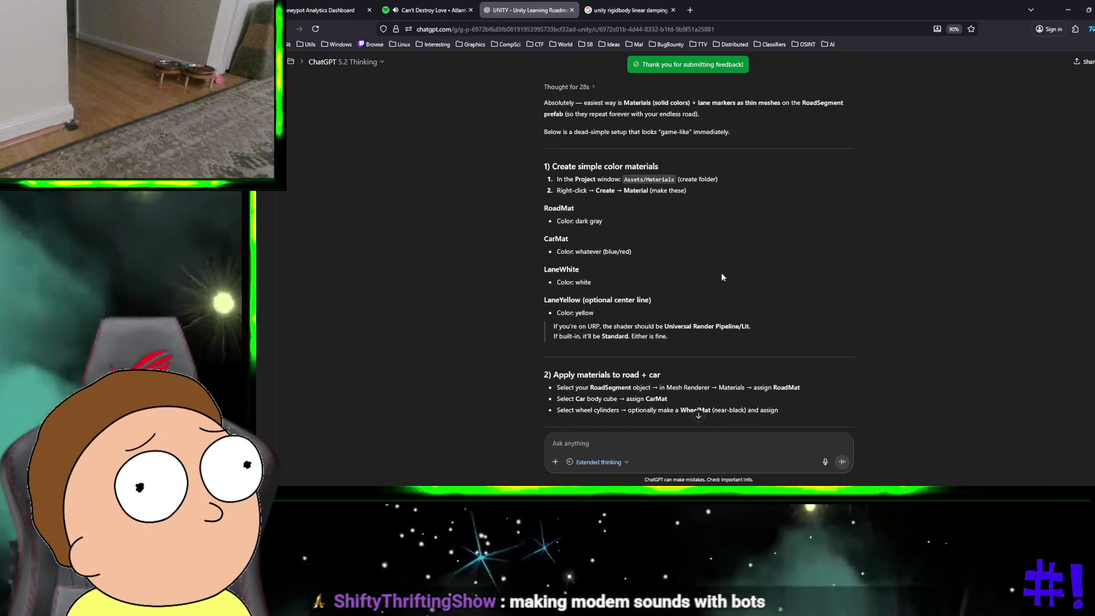
pyautogui.scroll(-10, 721, 277)
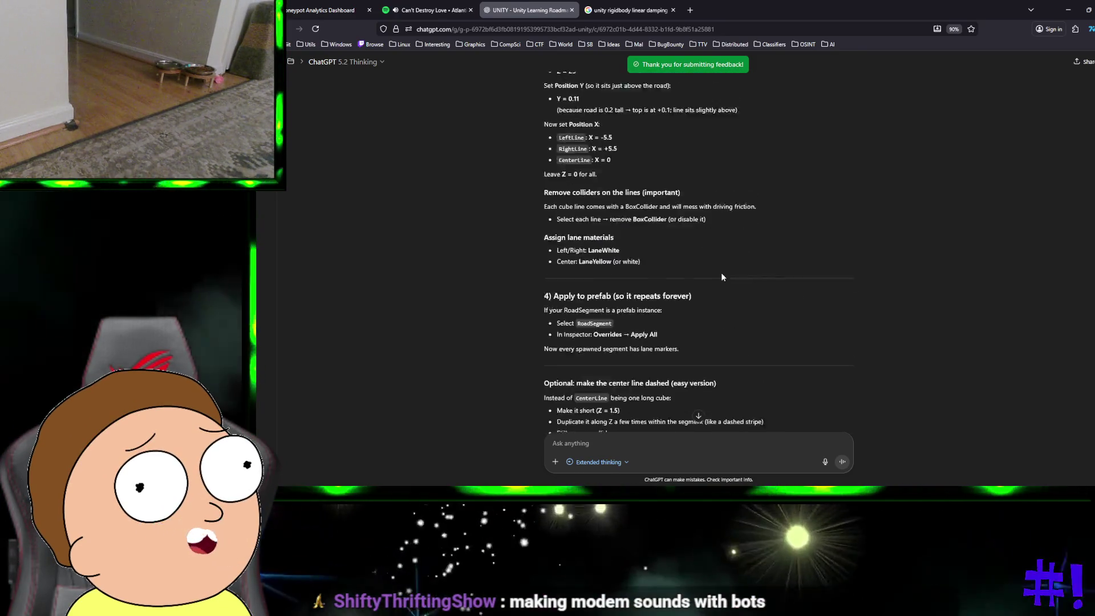
# Review the four solid-colour materials ChatGPT suggests creating, then return to Unity
pyautogui.scroll(5, 721, 277)
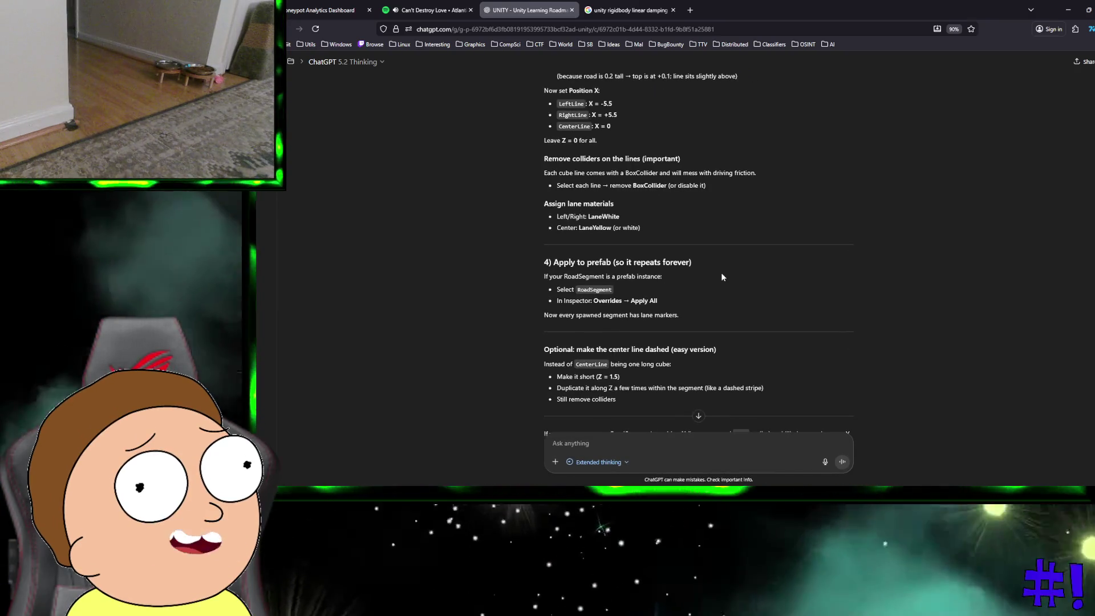
pyautogui.scroll(-5, 709, 308)
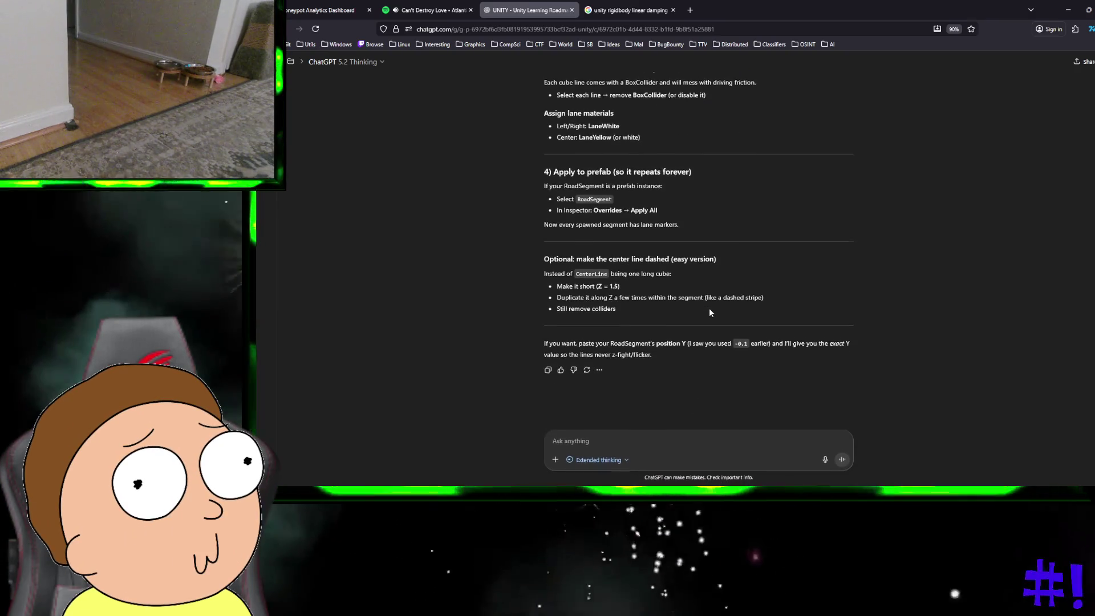
pyautogui.scroll(8, 710, 308)
pyautogui.scroll(8, 710, 312)
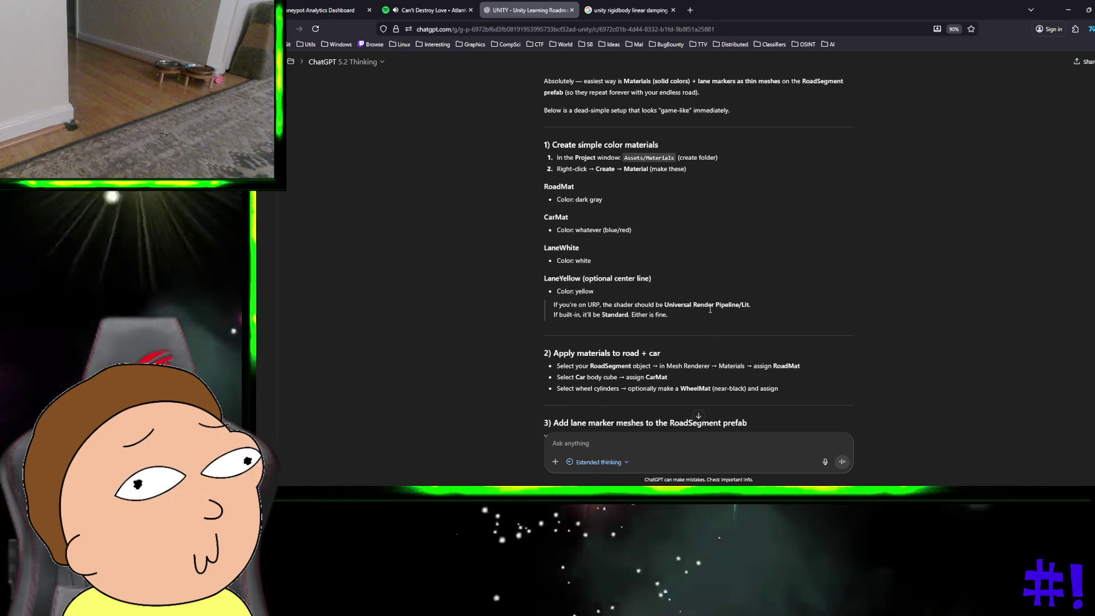
pyautogui.scroll(3, 710, 310)
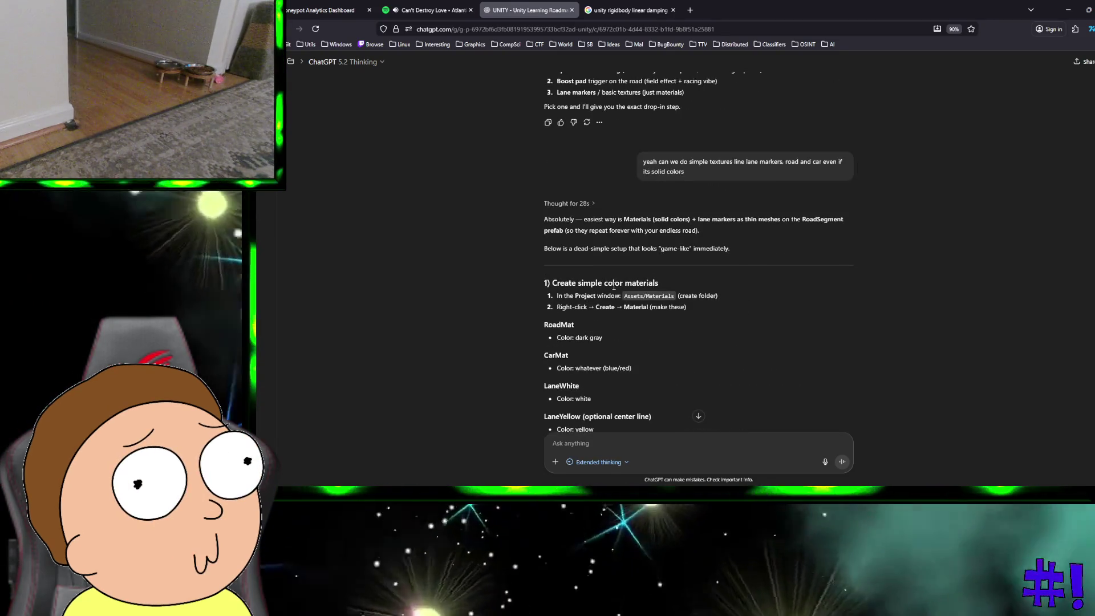
pyautogui.scroll(-1, 567, 259)
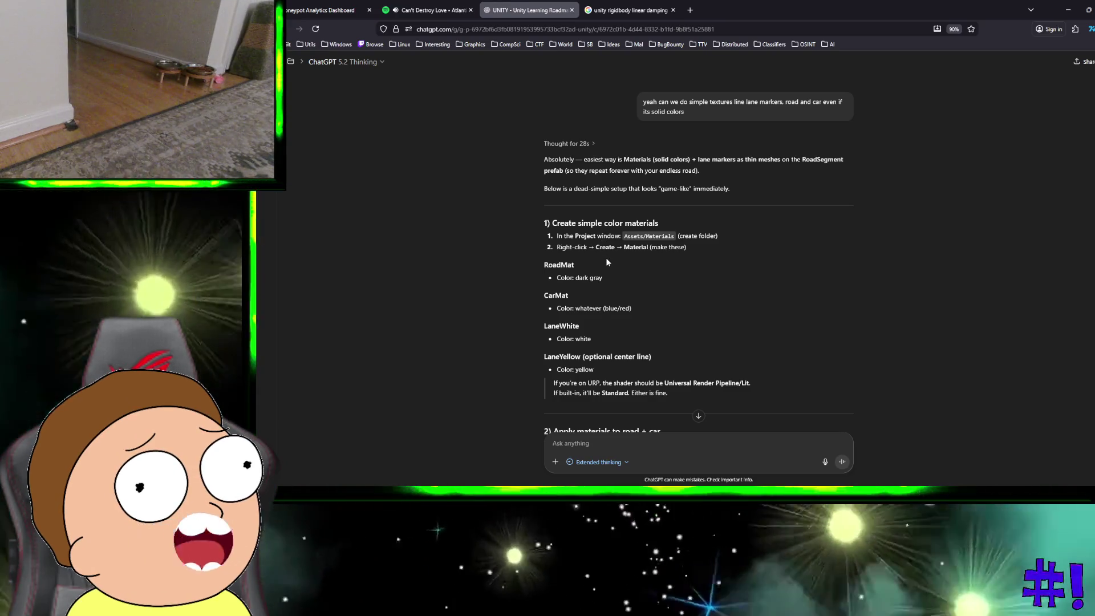
pyautogui.scroll(-1, 615, 260)
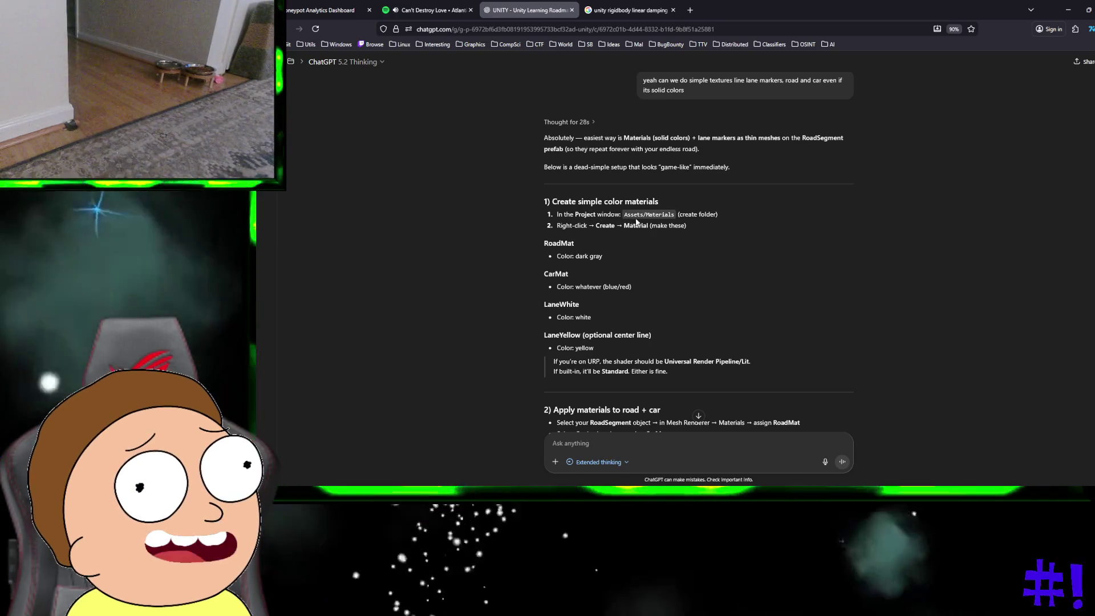
pyautogui.press('ctrl+super+Right')
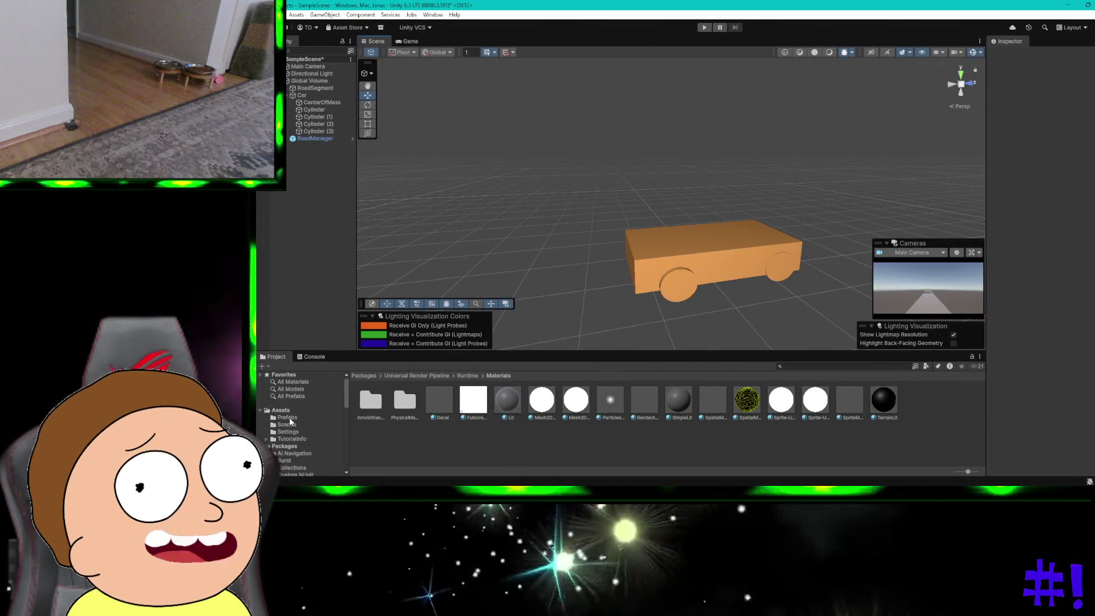
# Create a new folder named Materials under Assets, then go back to ChatGPT
pyautogui.click(289, 410)
pyautogui.rightClick(291, 409)
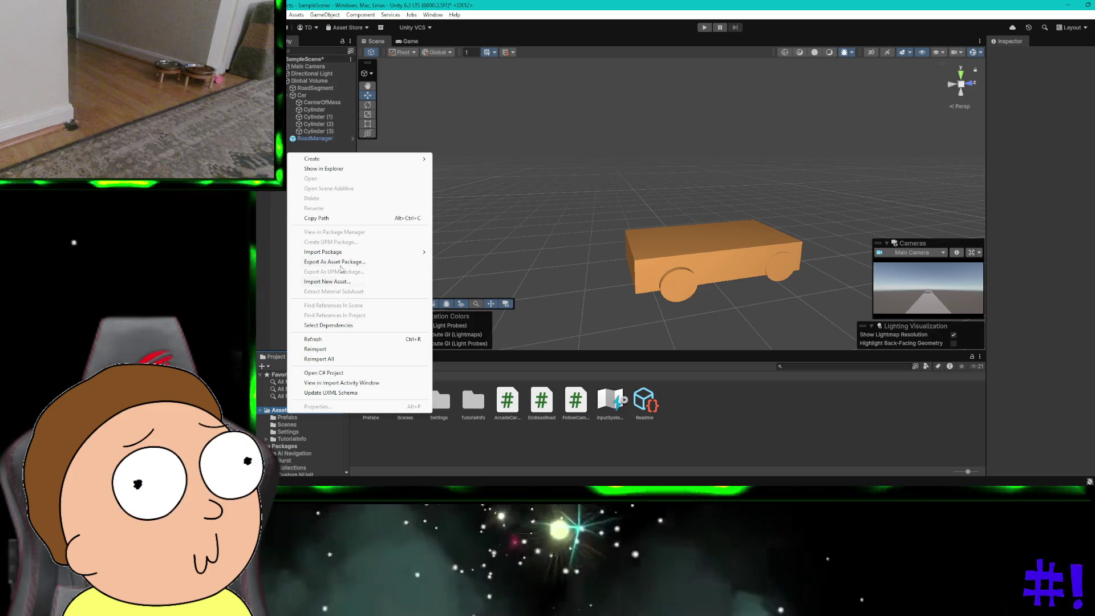
pyautogui.moveTo(428, 164)
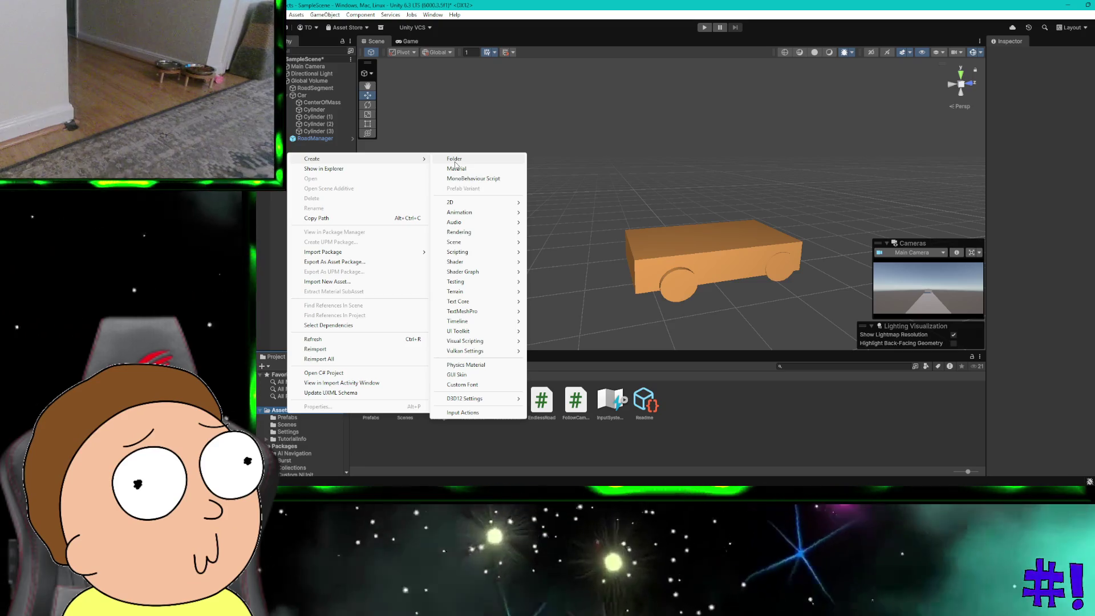
pyautogui.click(455, 164)
pyautogui.write('Materia')
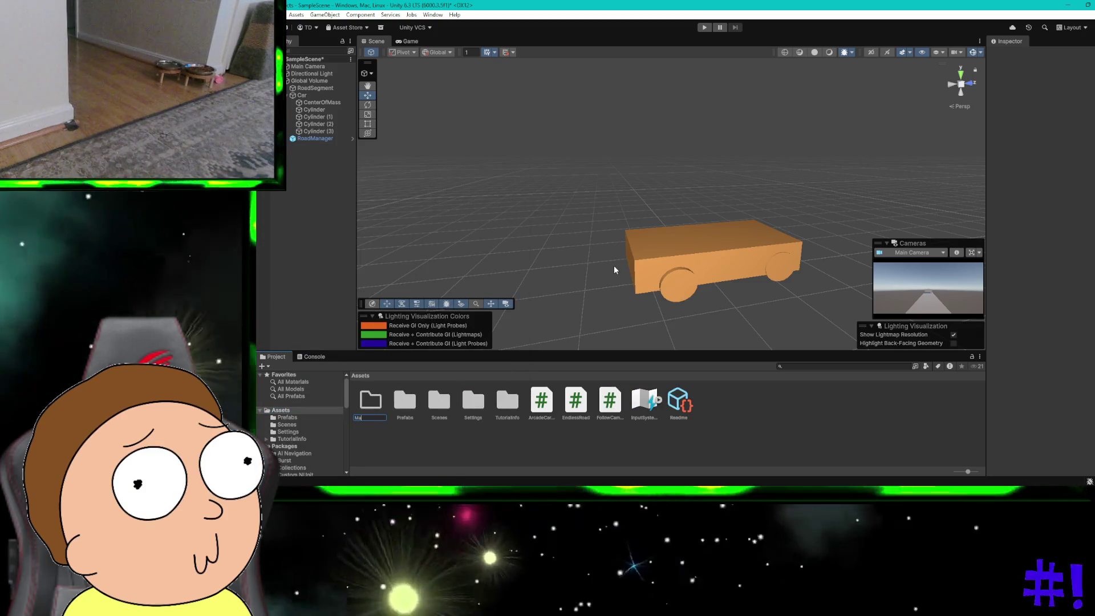
pyautogui.press('BackSpace')
pyautogui.press('BackSpace')
pyautogui.press('BackSpace')
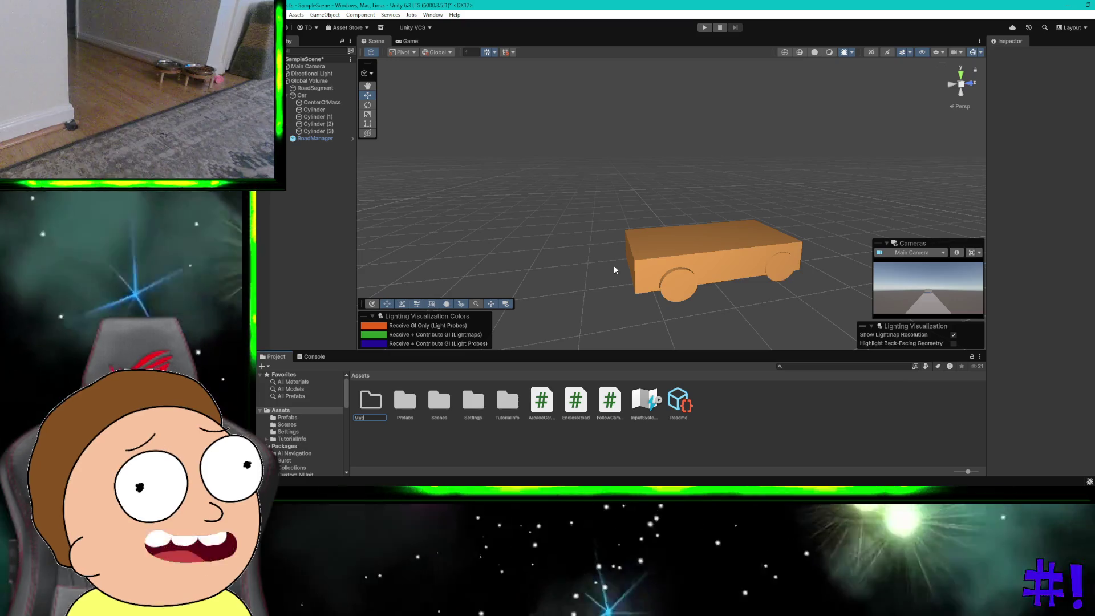
pyautogui.write('erials')
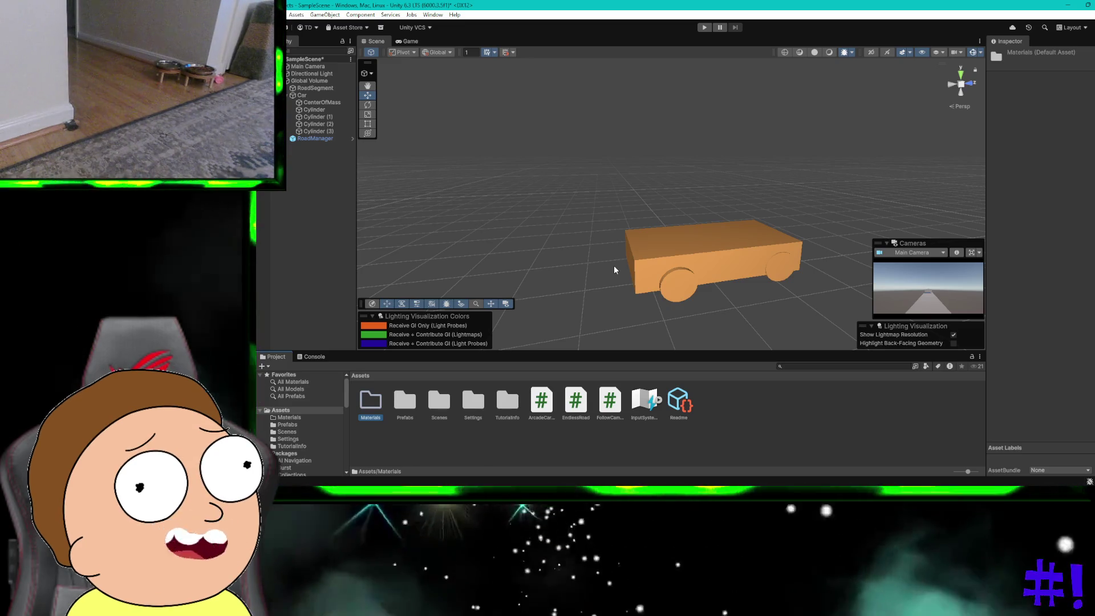
pyautogui.press('ctrl+super+Right')
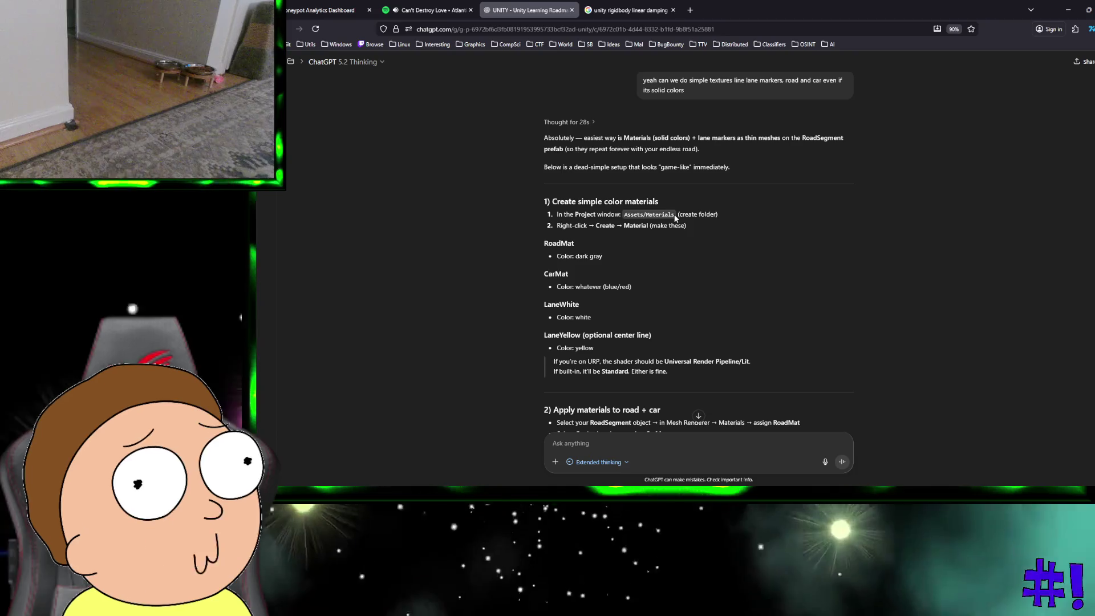
# Re-read ChatGPT's material-creation steps and return to the Unity editor
pyautogui.press('ctrl+super+Right')
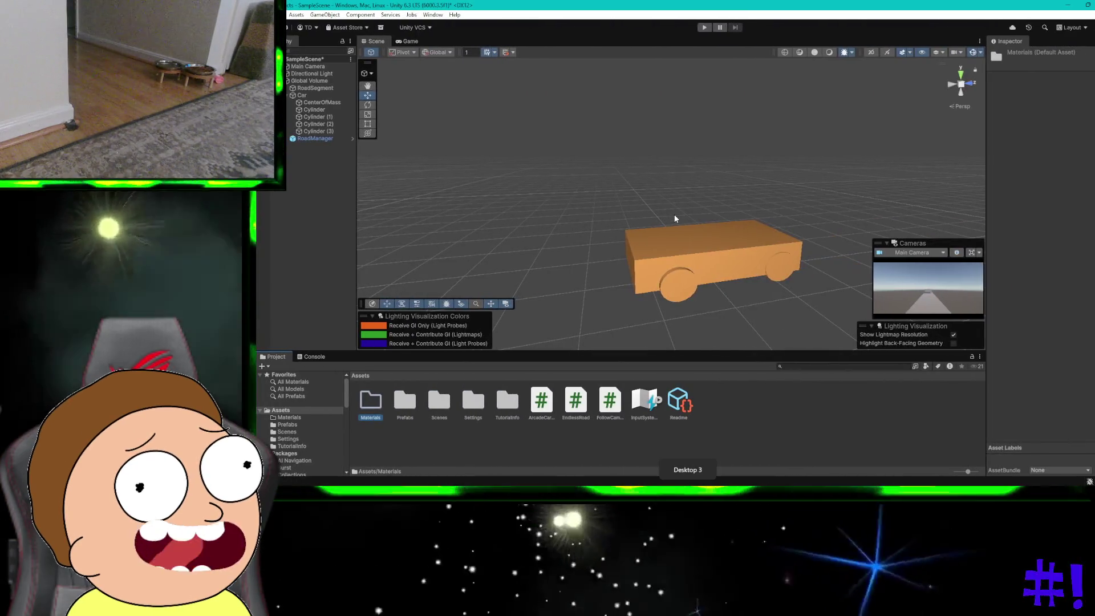
pyautogui.press('ctrl+super+Left')
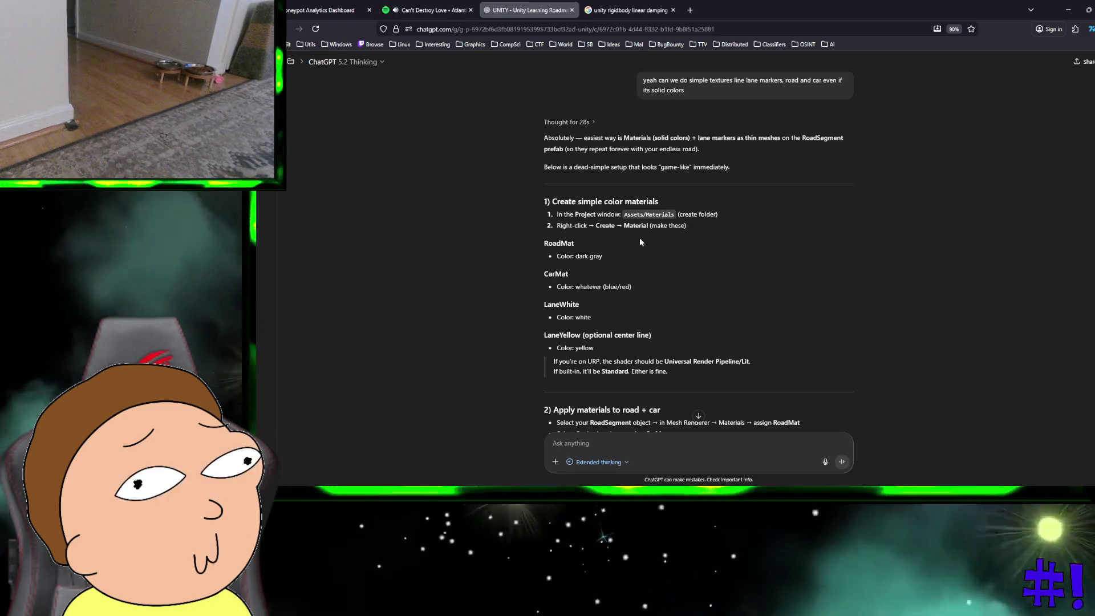
pyautogui.press('ctrl+super+Right')
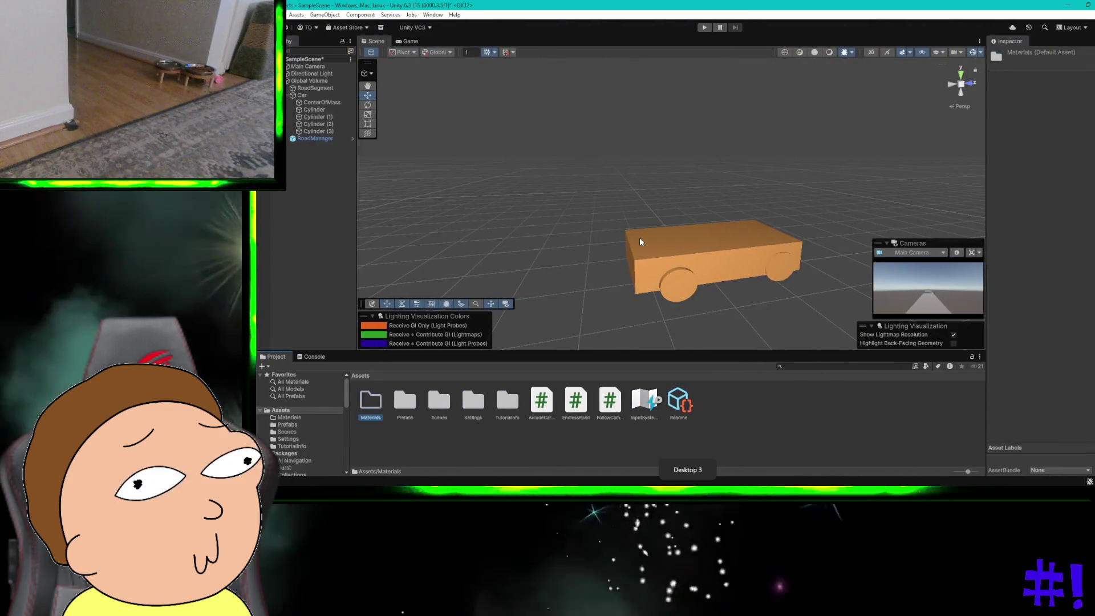
# Create a new material named tires inside the Materials folder
pyautogui.doubleClick(372, 400)
pyautogui.rightClick(373, 399)
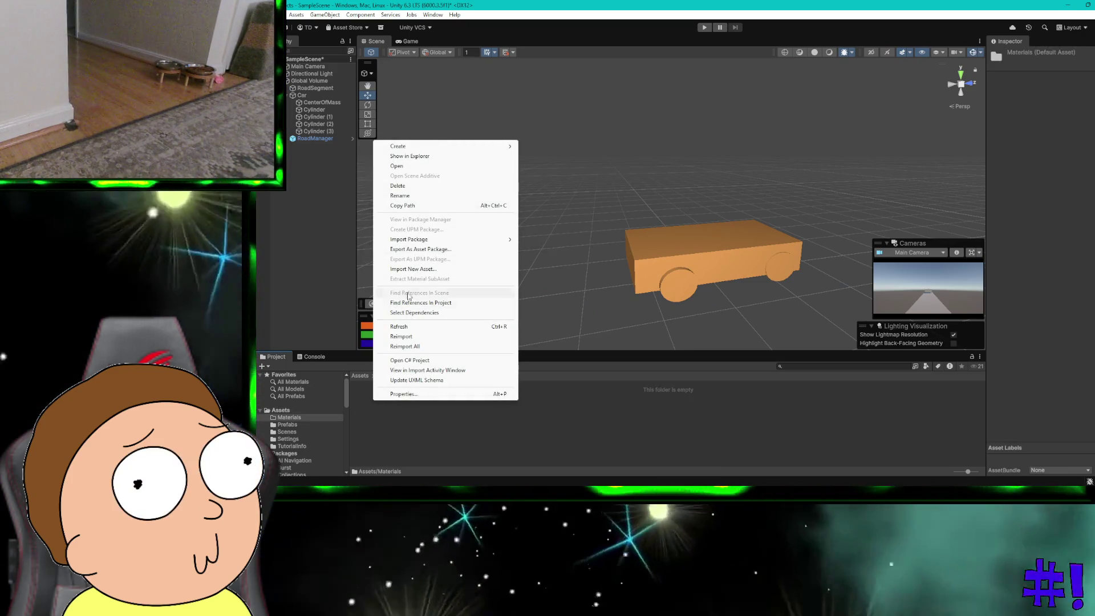
pyautogui.rightClick(371, 418)
pyautogui.rightClick(371, 419)
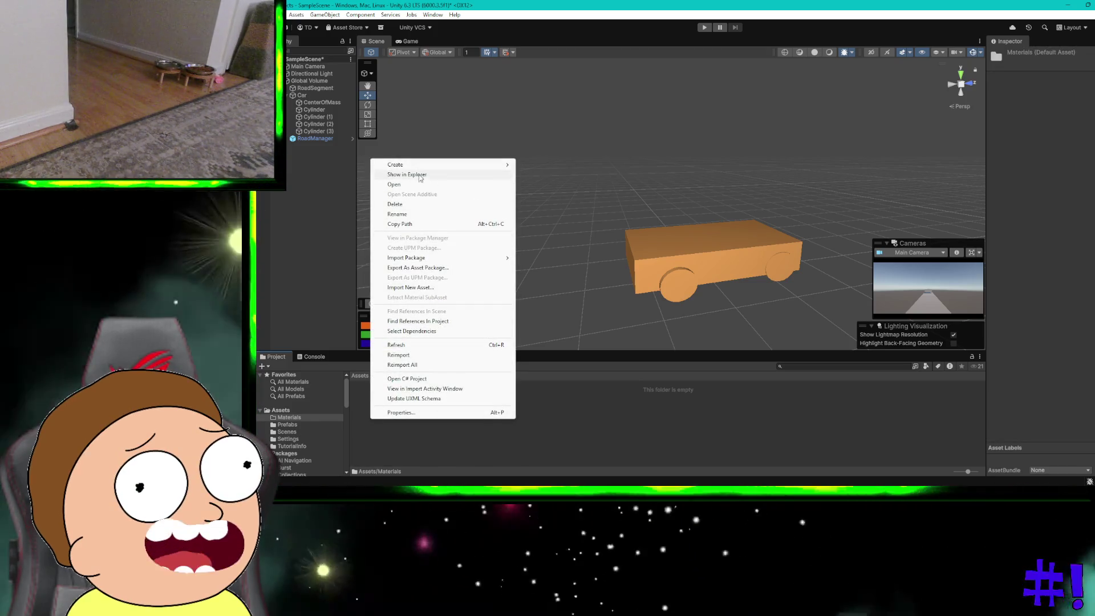
pyautogui.moveTo(410, 165)
pyautogui.click(546, 176)
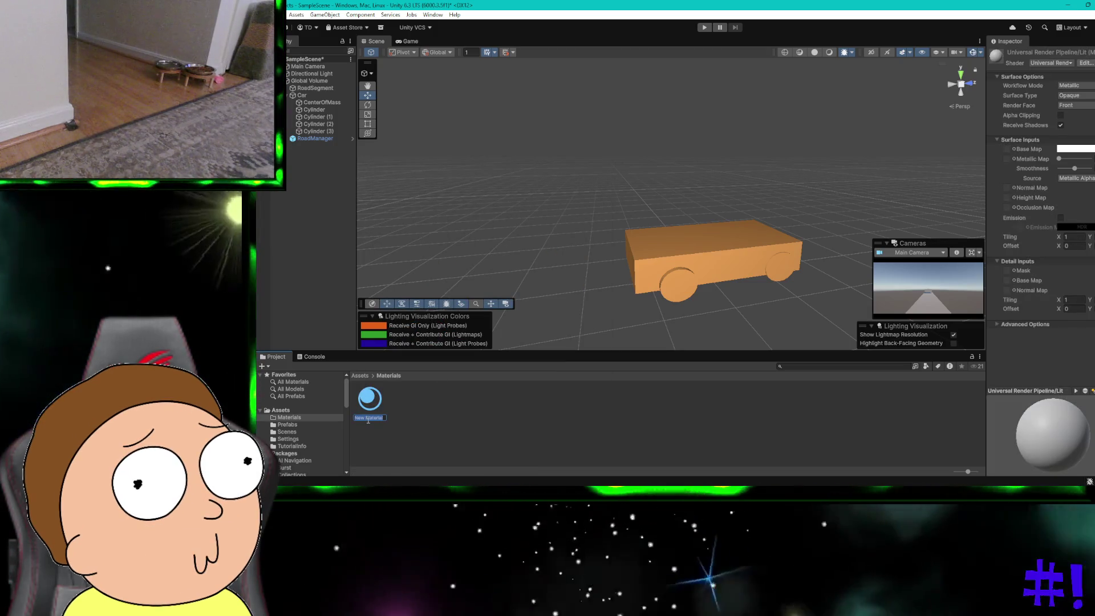
pyautogui.write('tires')
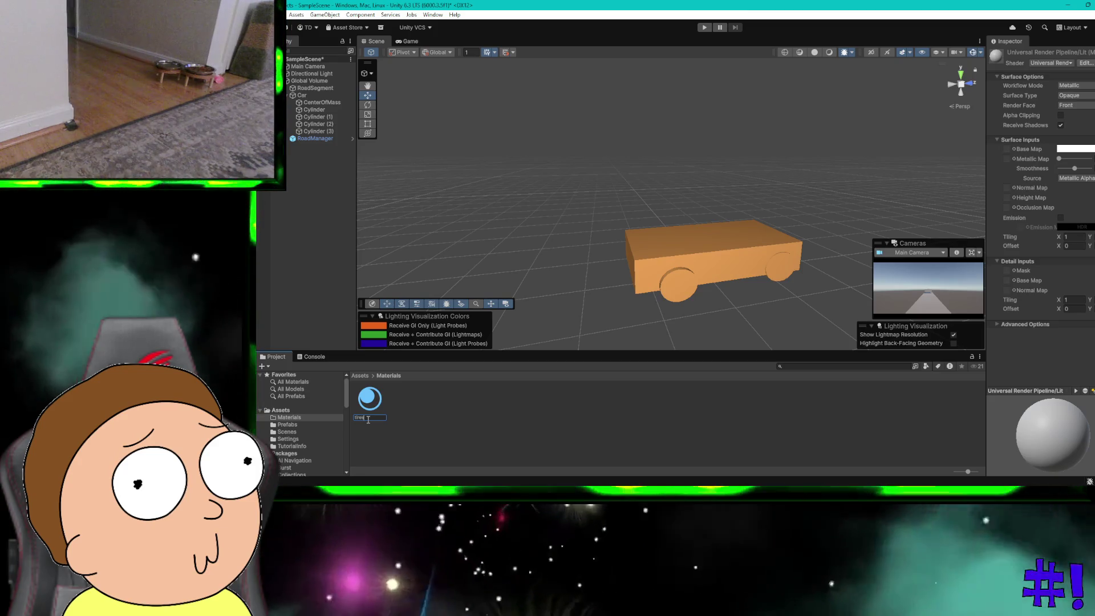
pyautogui.press('Return')
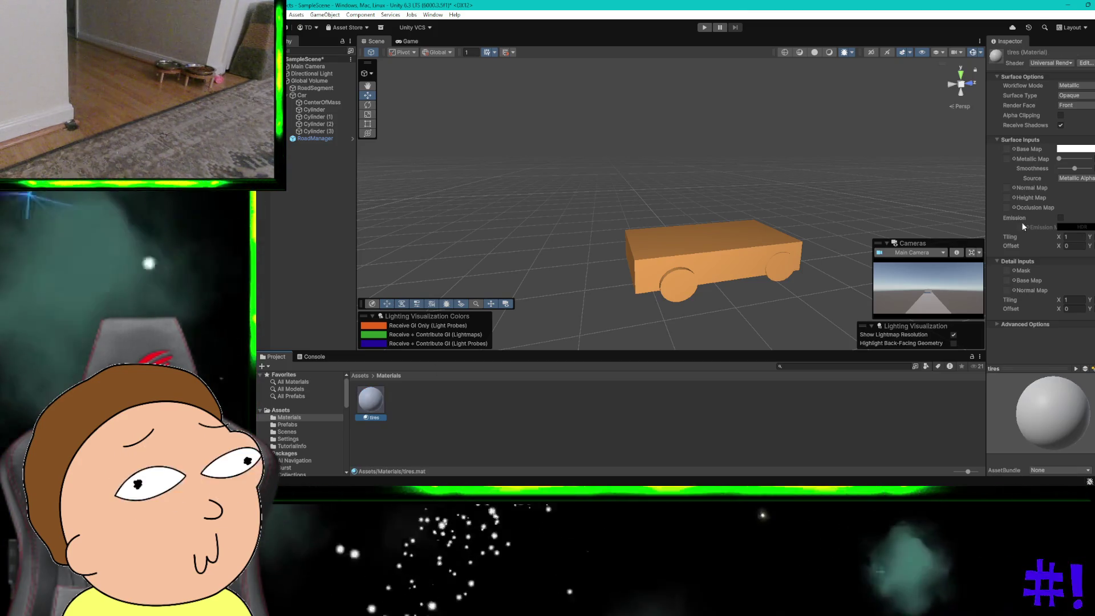
# Set the tires material's base colour to near-black
pyautogui.click(1076, 151)
pyautogui.moveTo(1018, 237); pyautogui.dragTo(1004, 240)
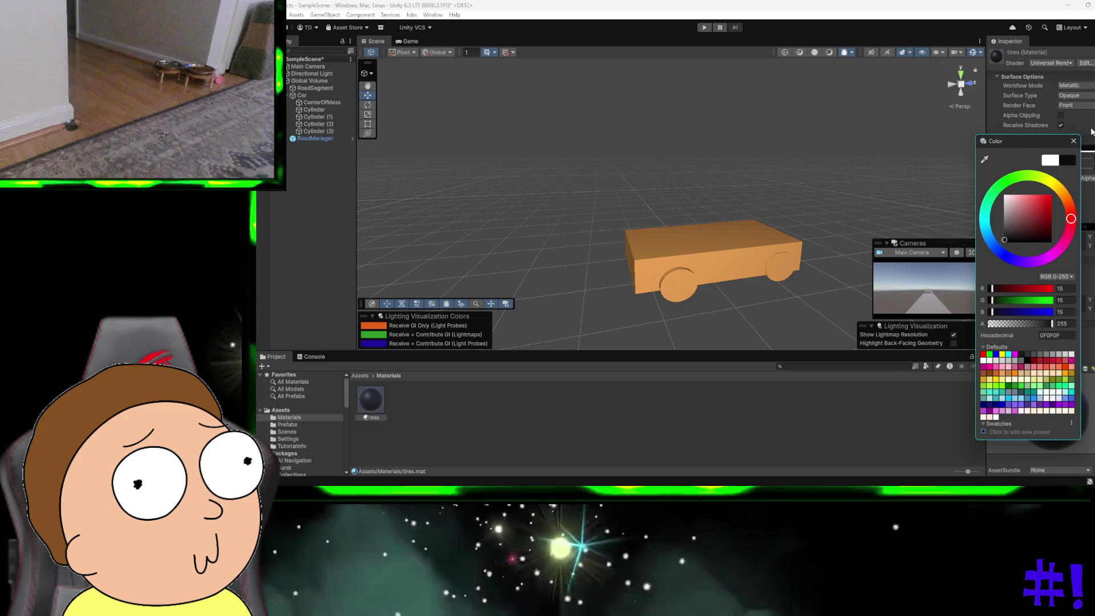
pyautogui.click(1091, 132)
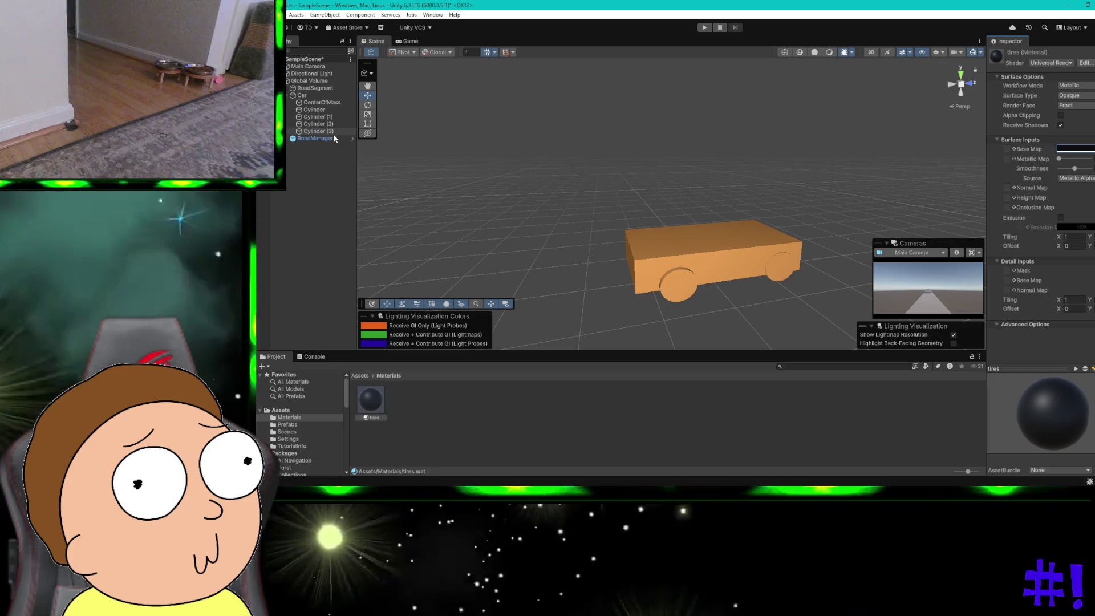
pyautogui.click(326, 111)
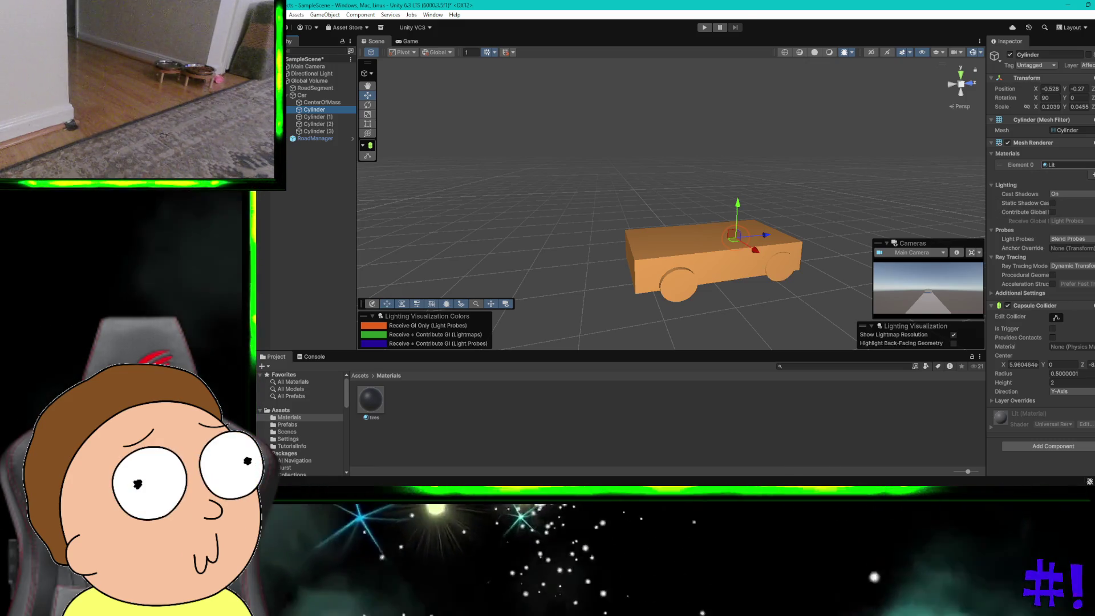
# Assign the tires material to the first selected wheel cylinder
pyautogui.click(1093, 165)
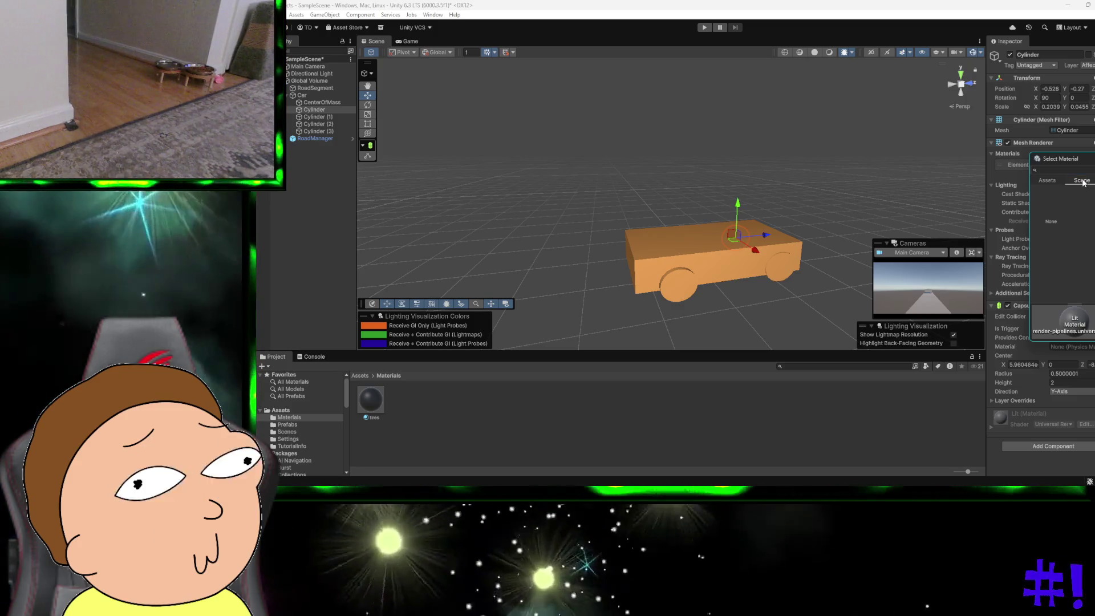
pyautogui.click(1048, 181)
pyautogui.scroll(-5, 1064, 227)
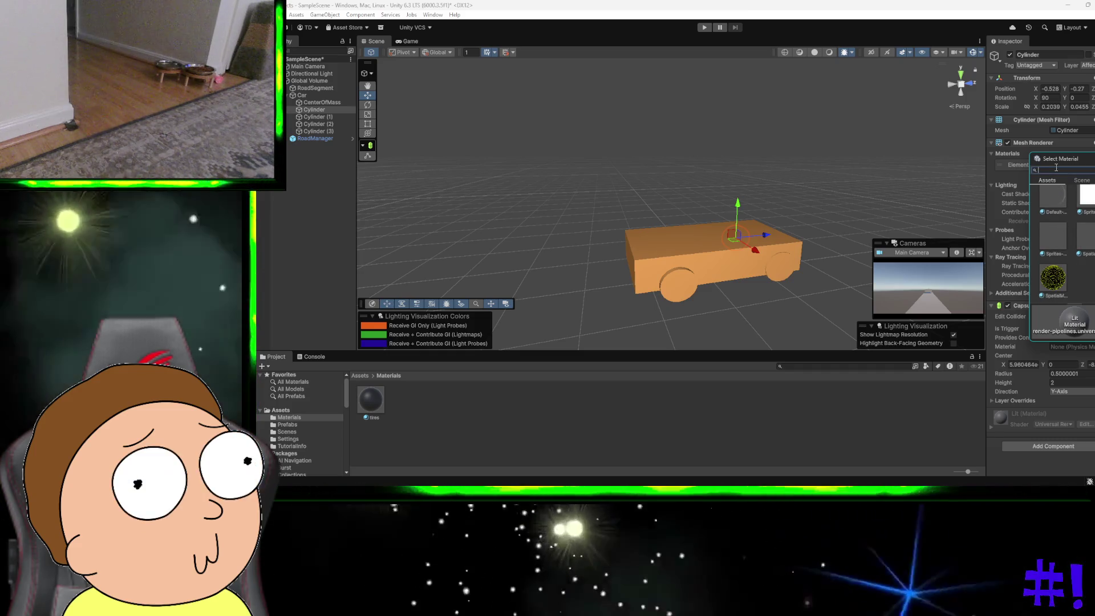
pyautogui.write('tir')
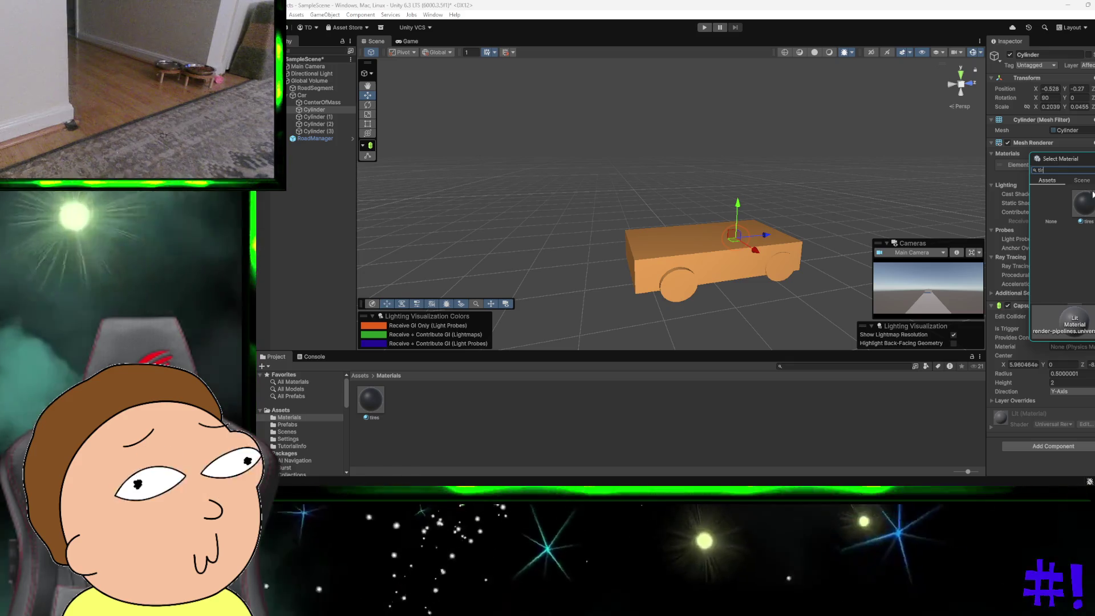
pyautogui.doubleClick(1093, 202)
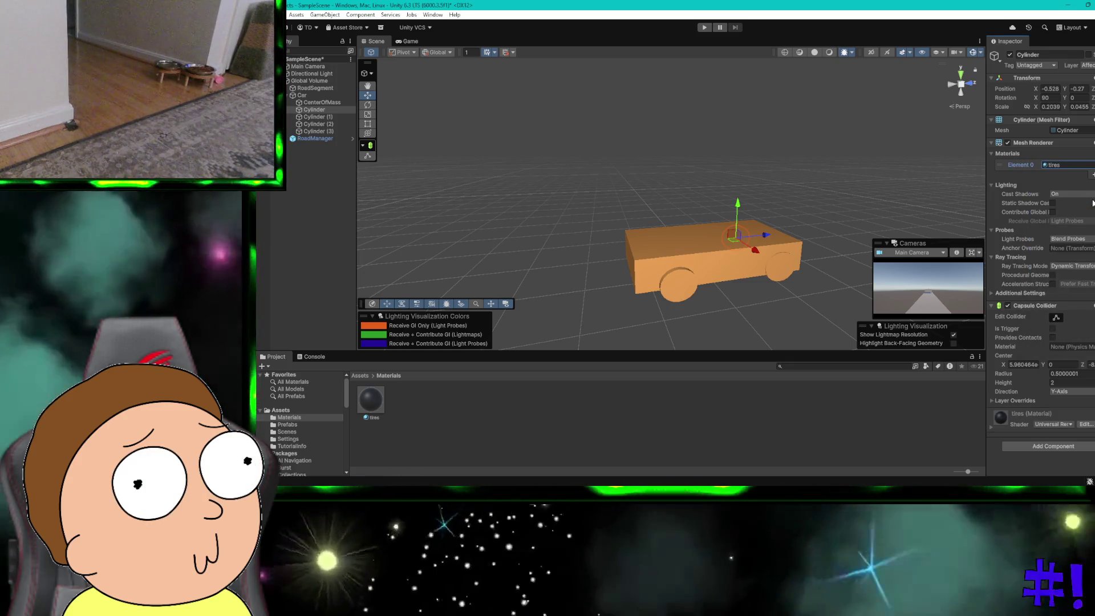
# Assign the tires material to wheel Cylinder (3)
pyautogui.click(777, 276)
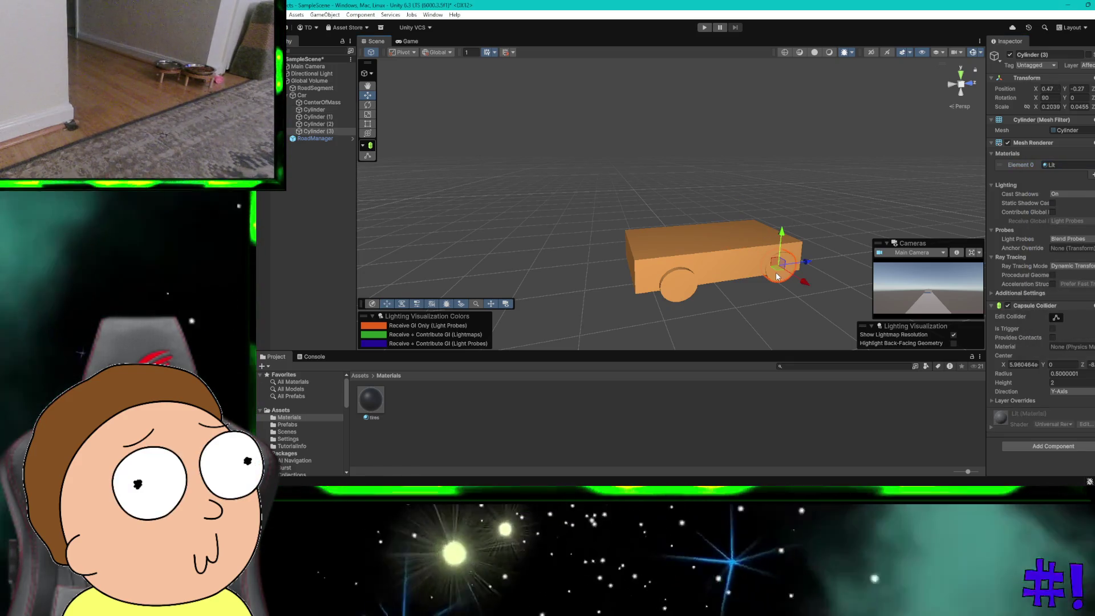
pyautogui.click(1092, 165)
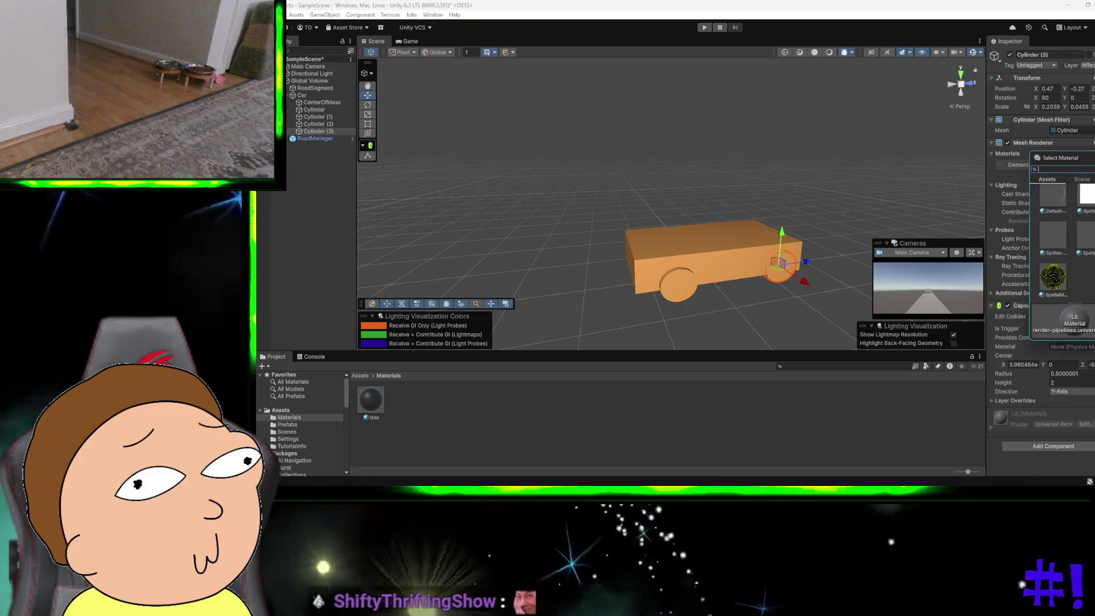
pyautogui.write('tires')
pyautogui.press('Escape')
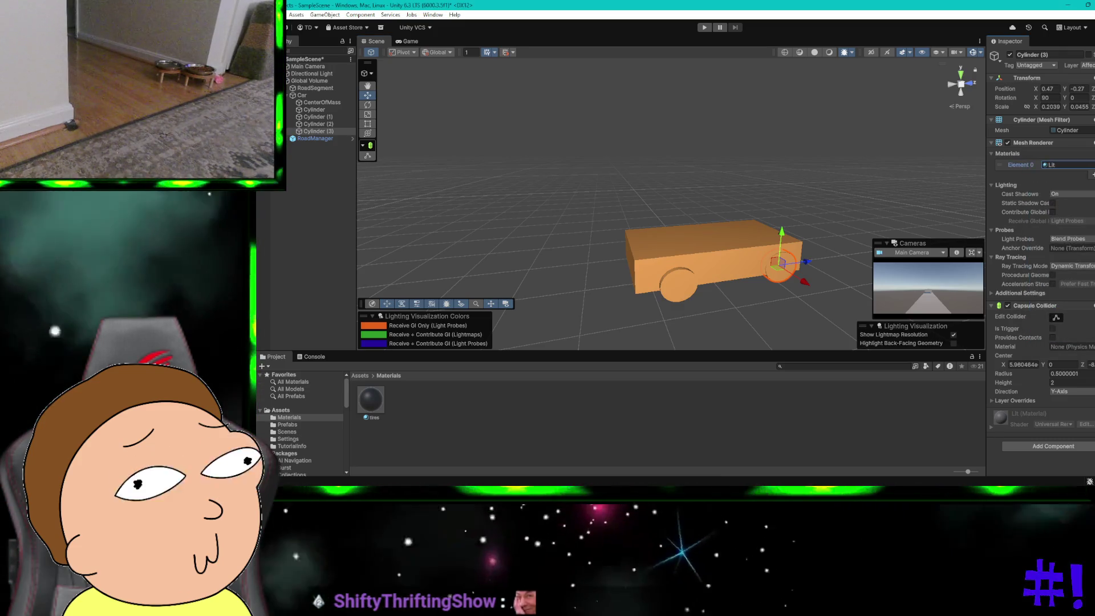
pyautogui.click(1056, 165)
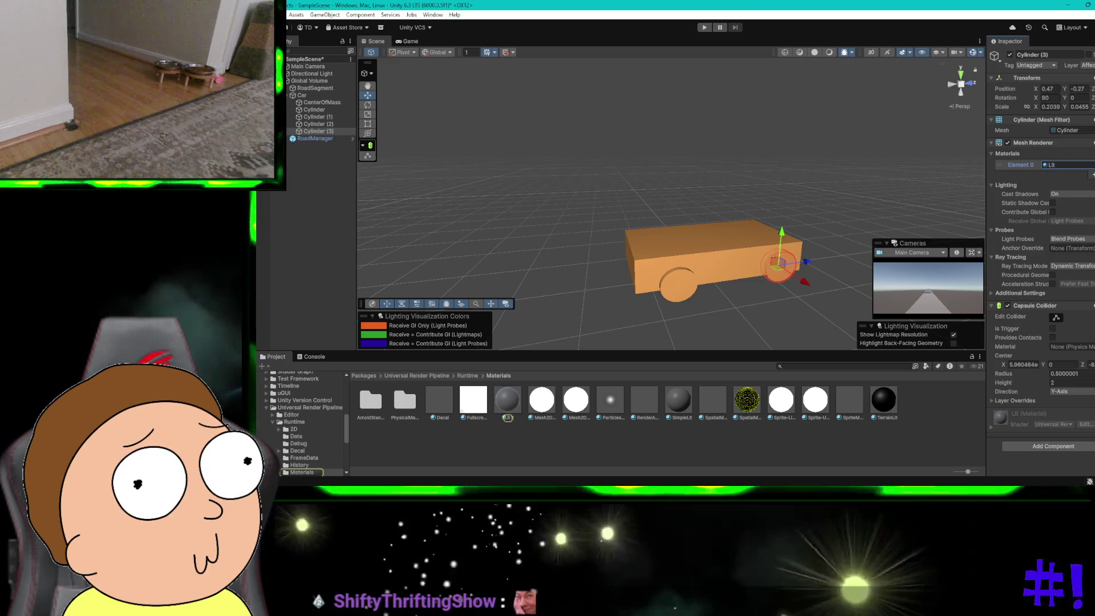
pyautogui.click(1091, 165)
pyautogui.write('tires')
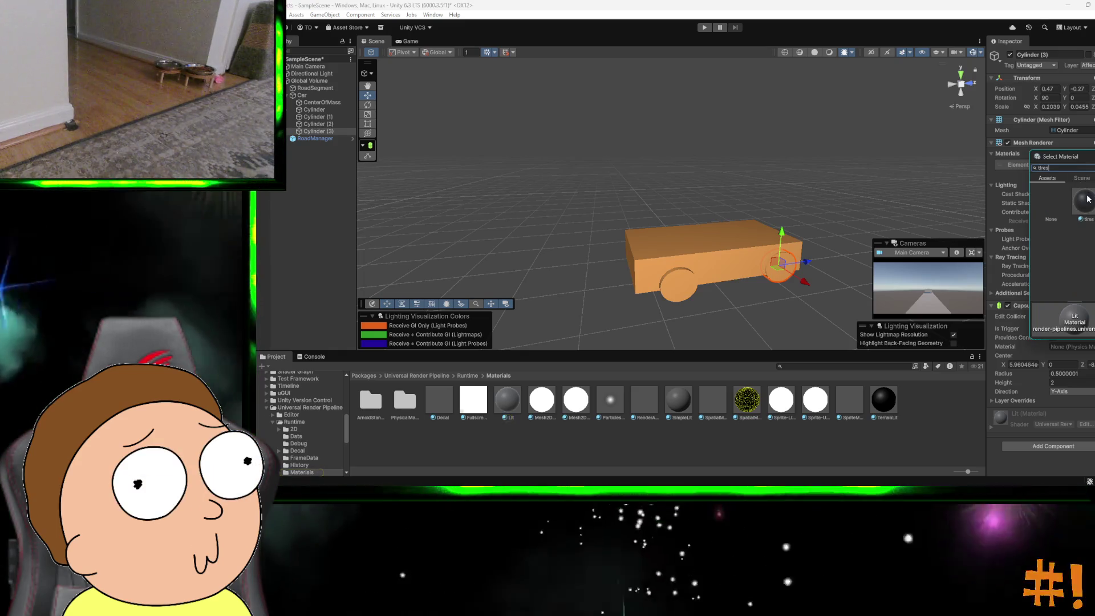
pyautogui.click(1083, 201)
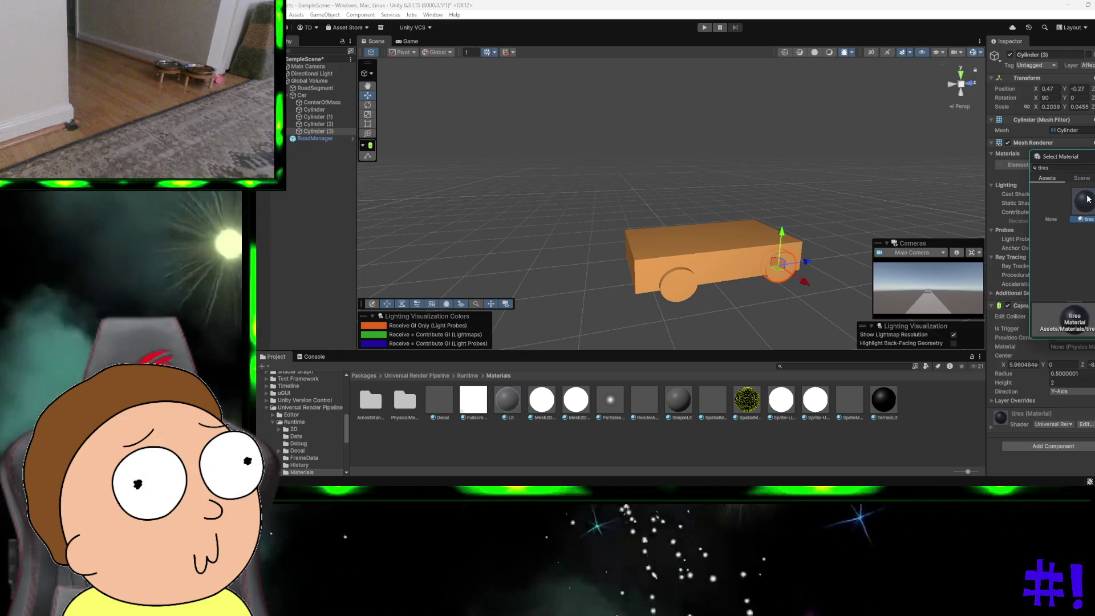
pyautogui.doubleClick(1084, 201)
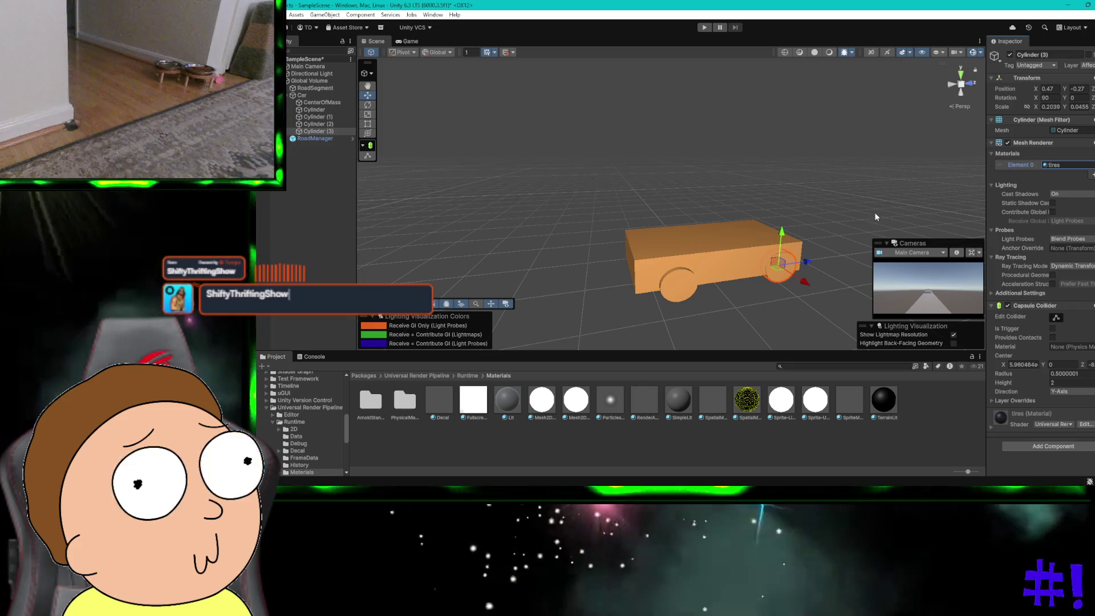
# Assign the tires material to front wheel Cylinder (2)
pyautogui.click(690, 294)
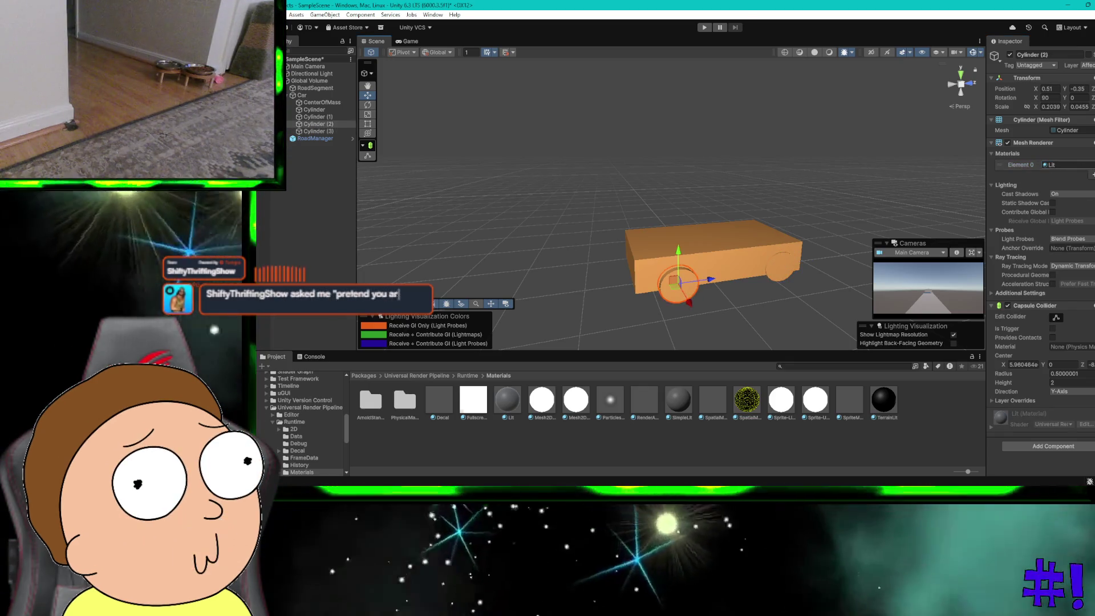
pyautogui.click(1044, 165)
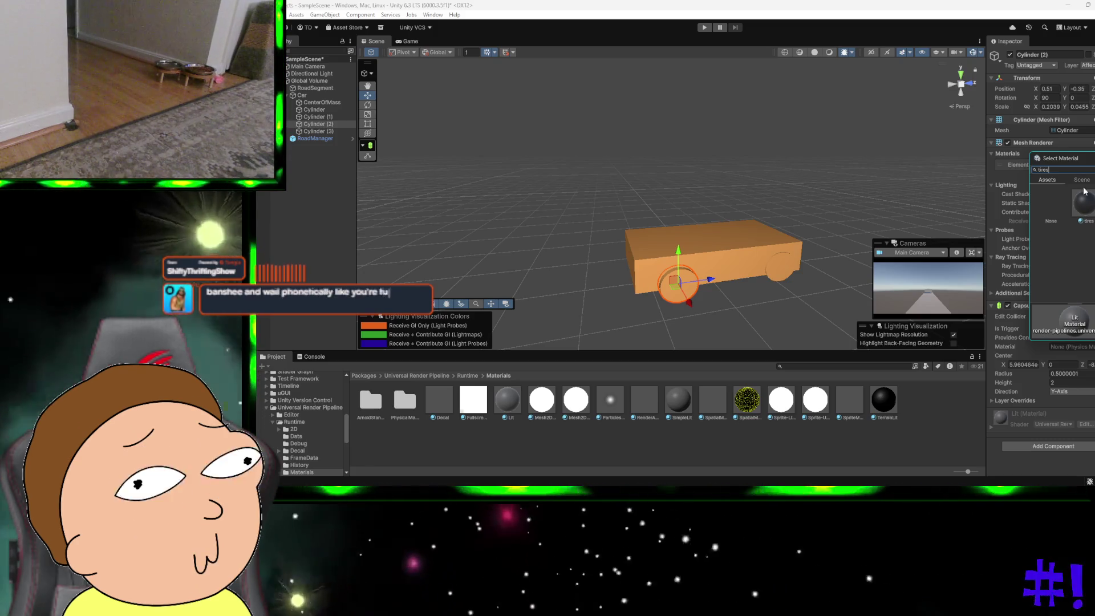
pyautogui.doubleClick(1086, 203)
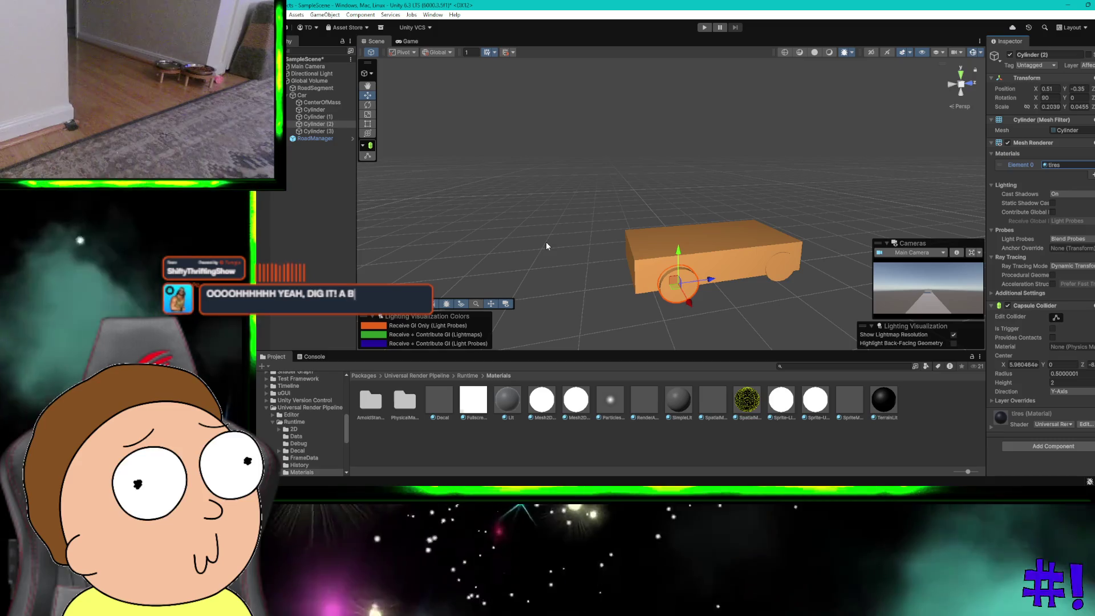
pyautogui.press('super+s')
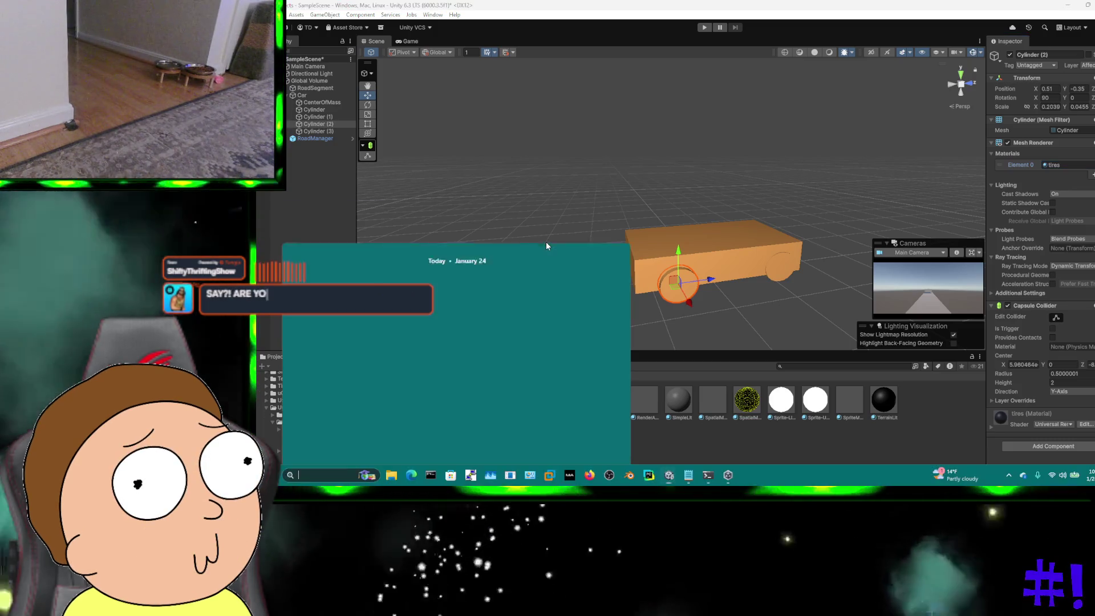
pyautogui.click(727, 141)
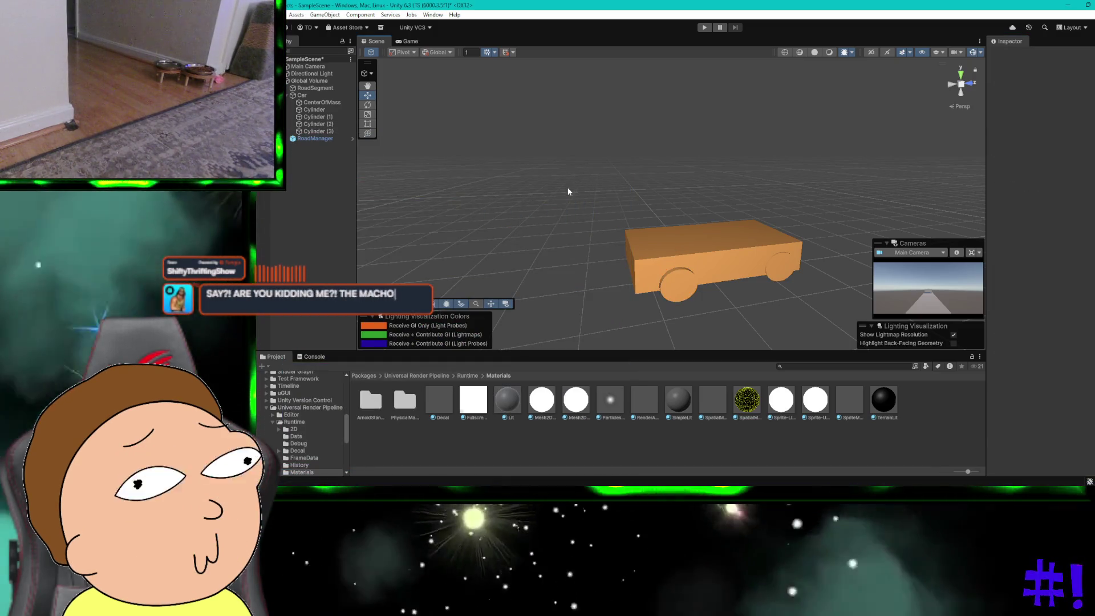
# Give Cylinder (1) the tires material too, then start a Play mode test
pyautogui.moveTo(567, 187)
pyautogui.mouseDown()
pyautogui.moveTo(755, 176)
pyautogui.moveTo(789, 179)
pyautogui.moveTo(794, 203)
pyautogui.moveTo(980, 154)
pyautogui.moveTo(987, 209)
pyautogui.mouseUp()
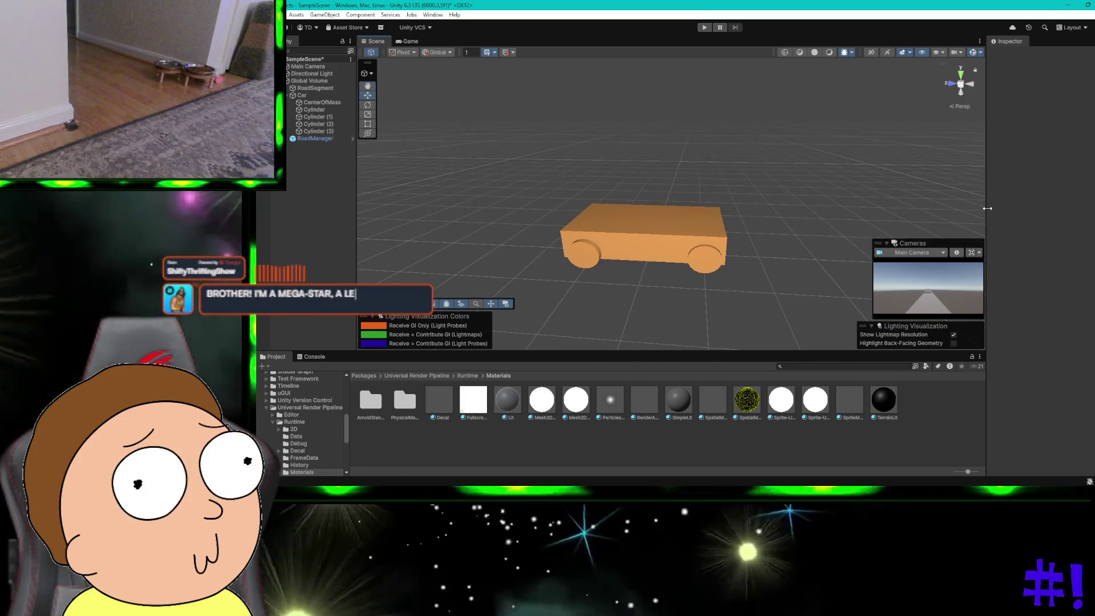
pyautogui.click(706, 255)
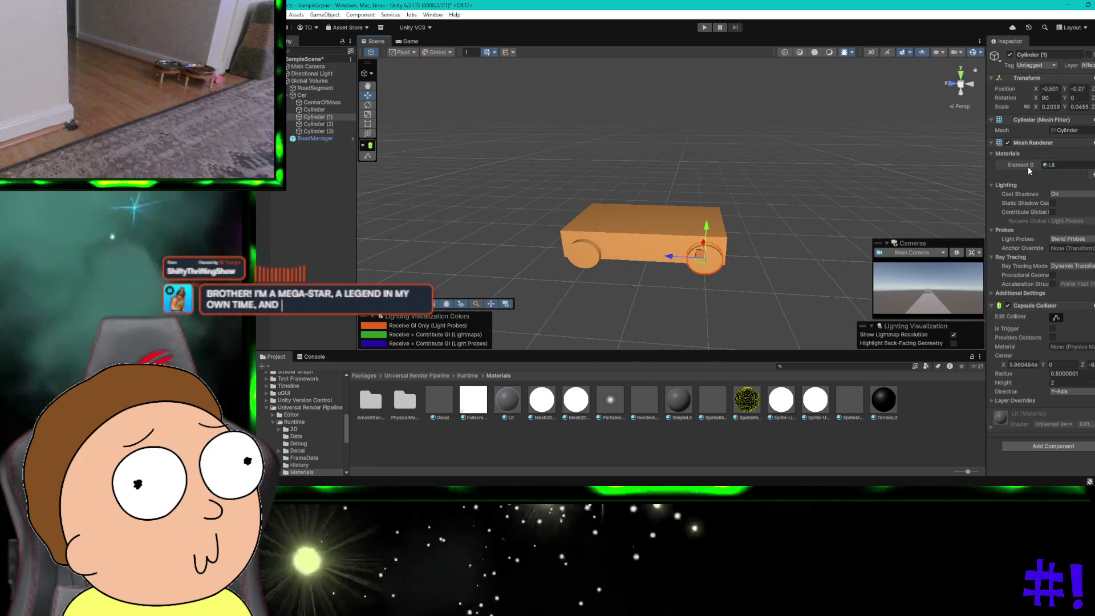
pyautogui.click(1044, 165)
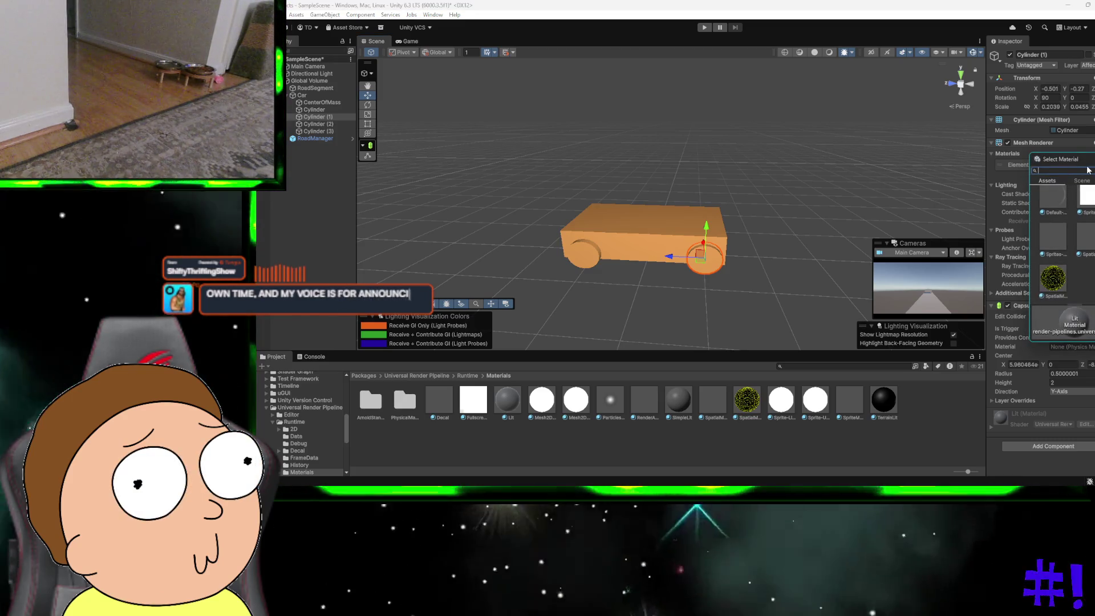
pyautogui.write('tires')
pyautogui.click(1086, 204)
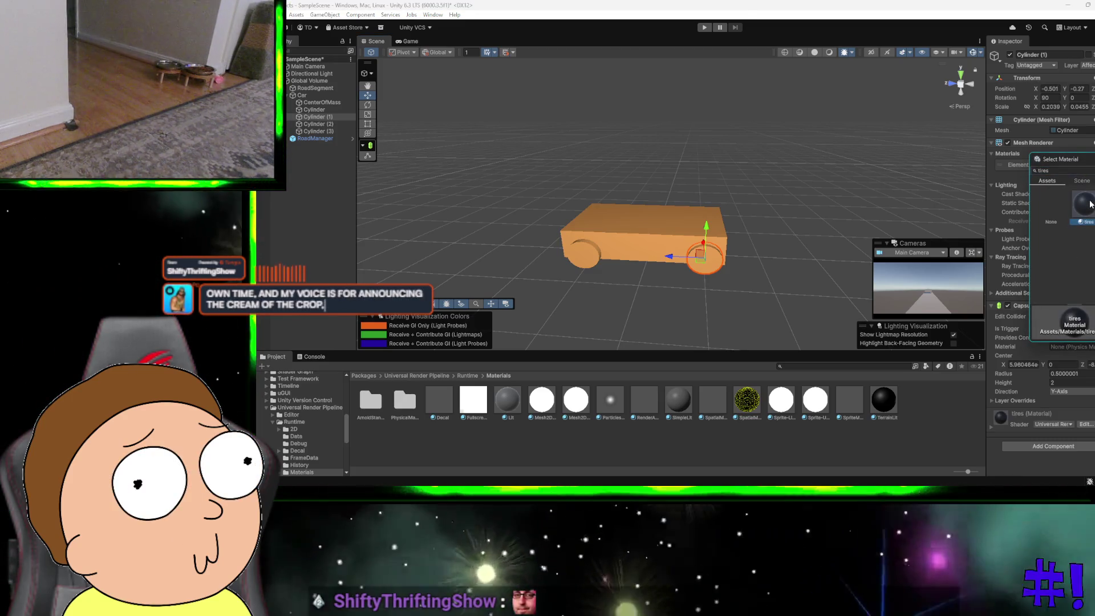
pyautogui.doubleClick(1088, 204)
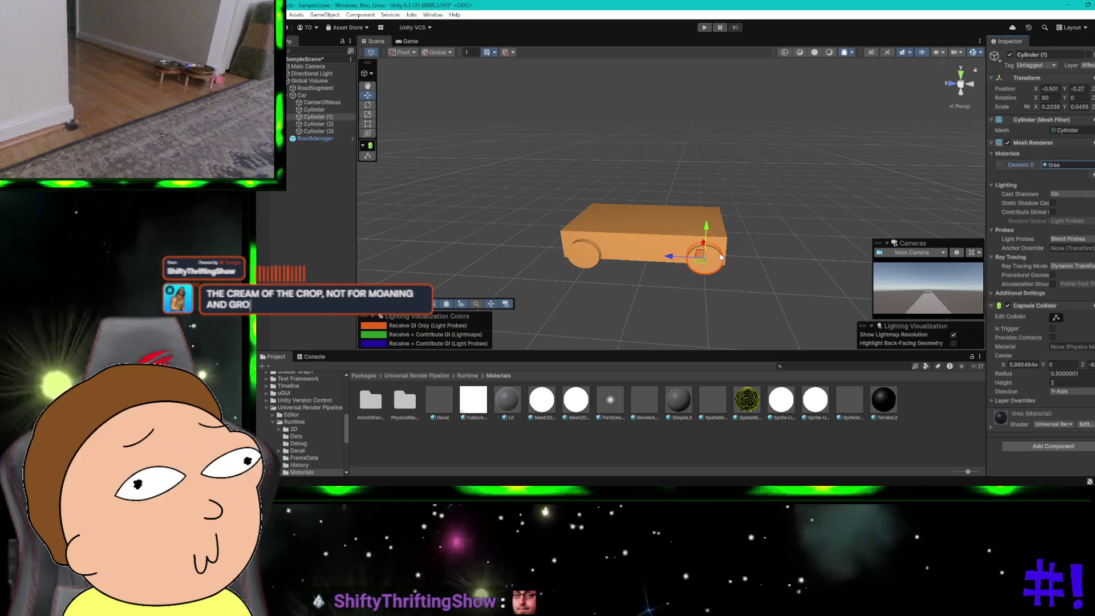
pyautogui.click(576, 258)
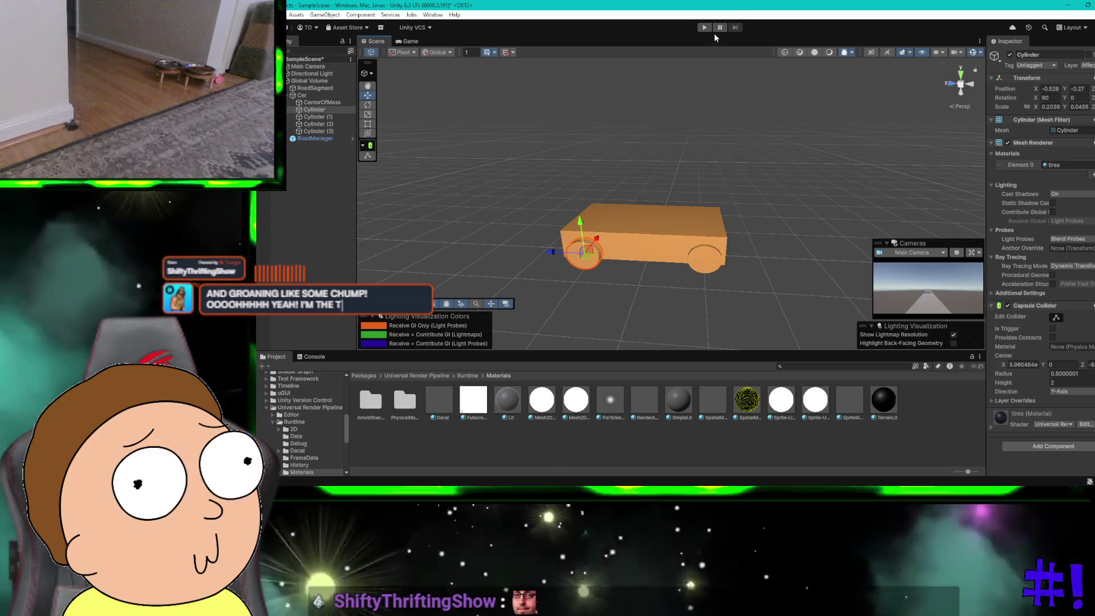
pyautogui.click(705, 28)
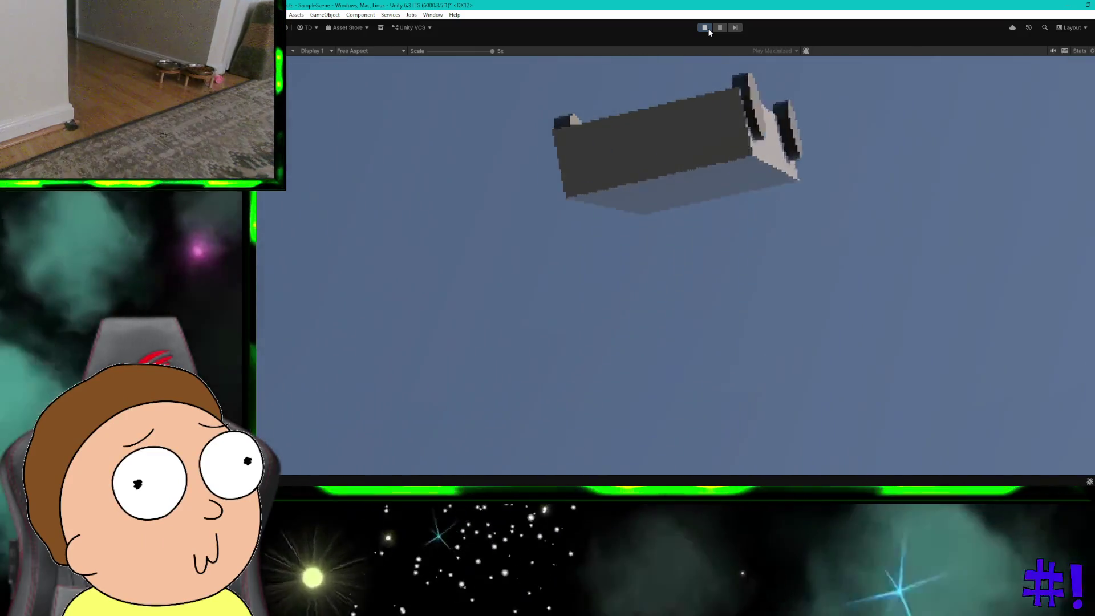
pyautogui.click(707, 29)
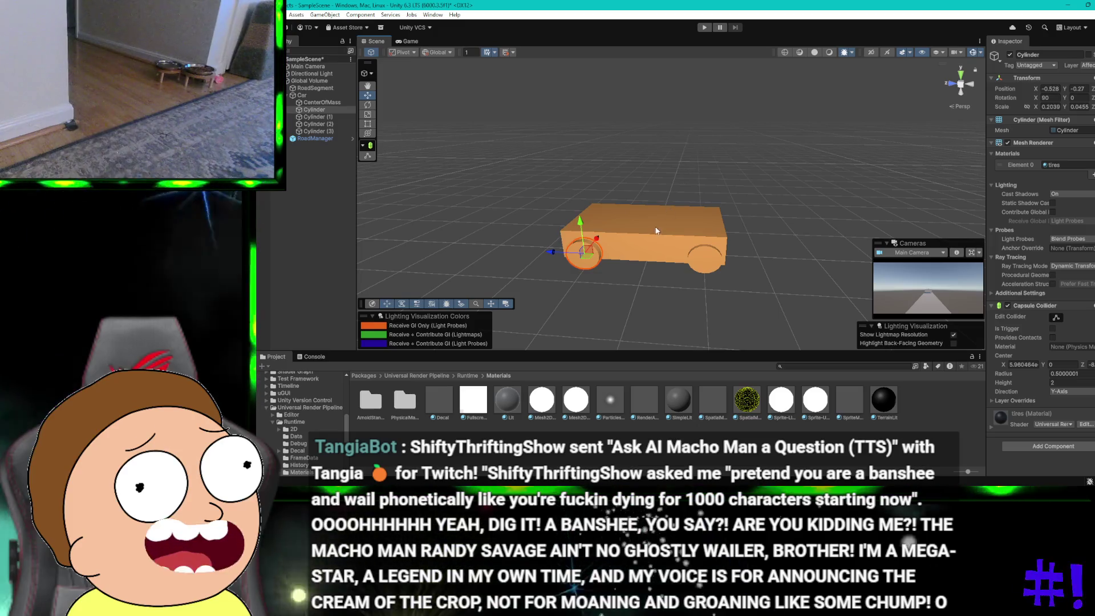
pyautogui.click(652, 230)
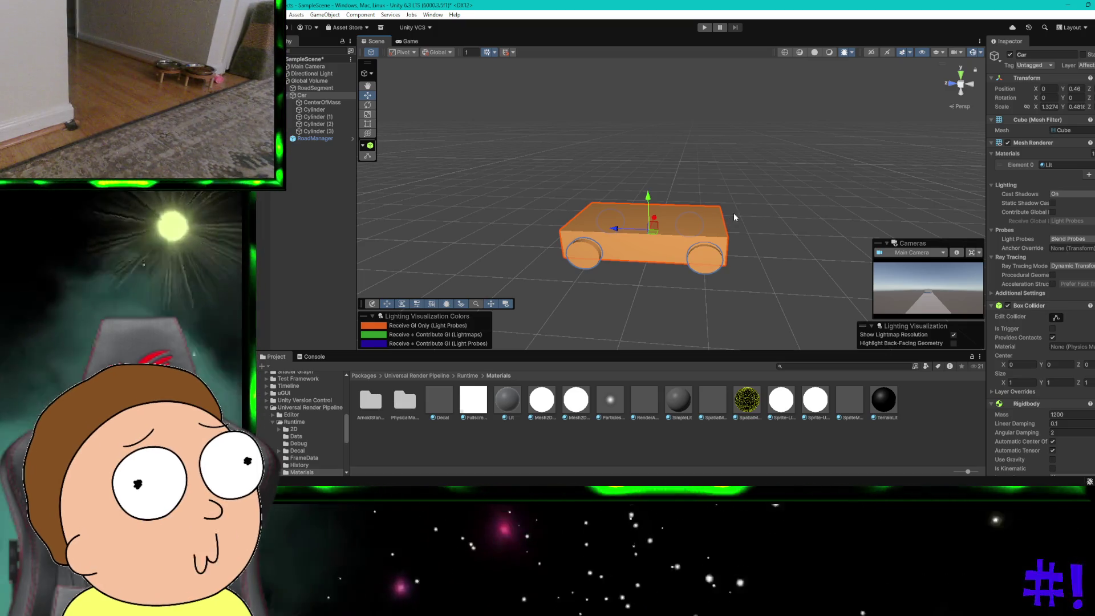
pyautogui.click(699, 253)
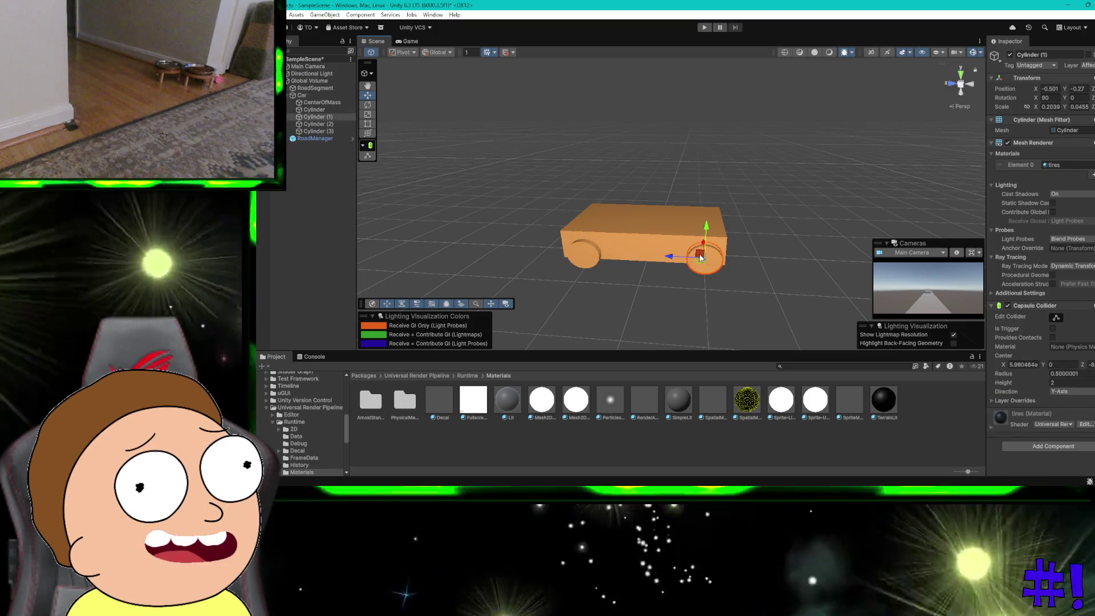
pyautogui.click(625, 249)
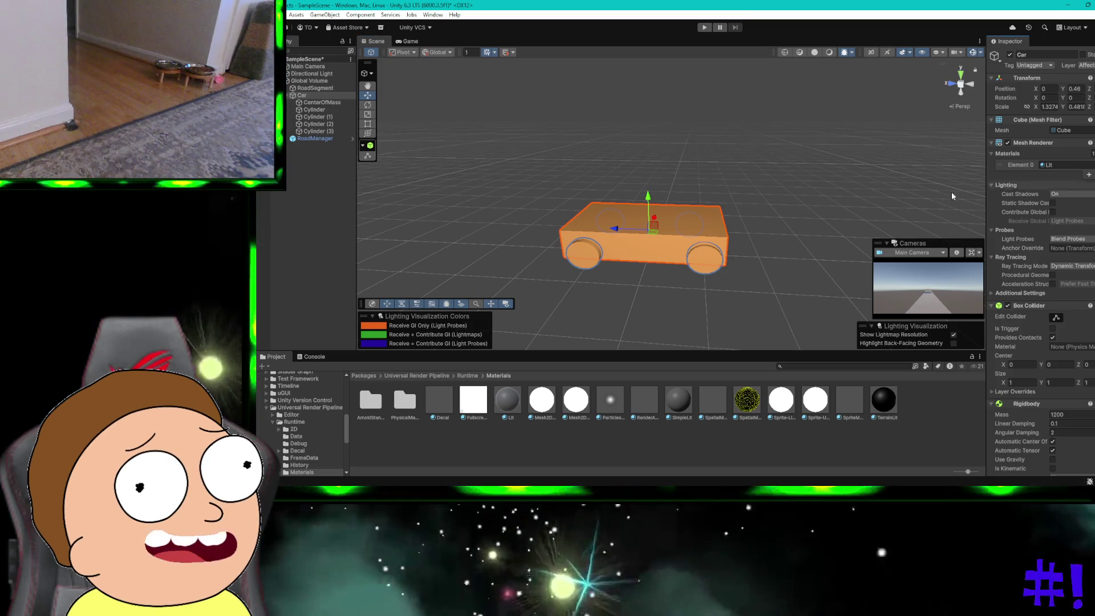
pyautogui.click(630, 286)
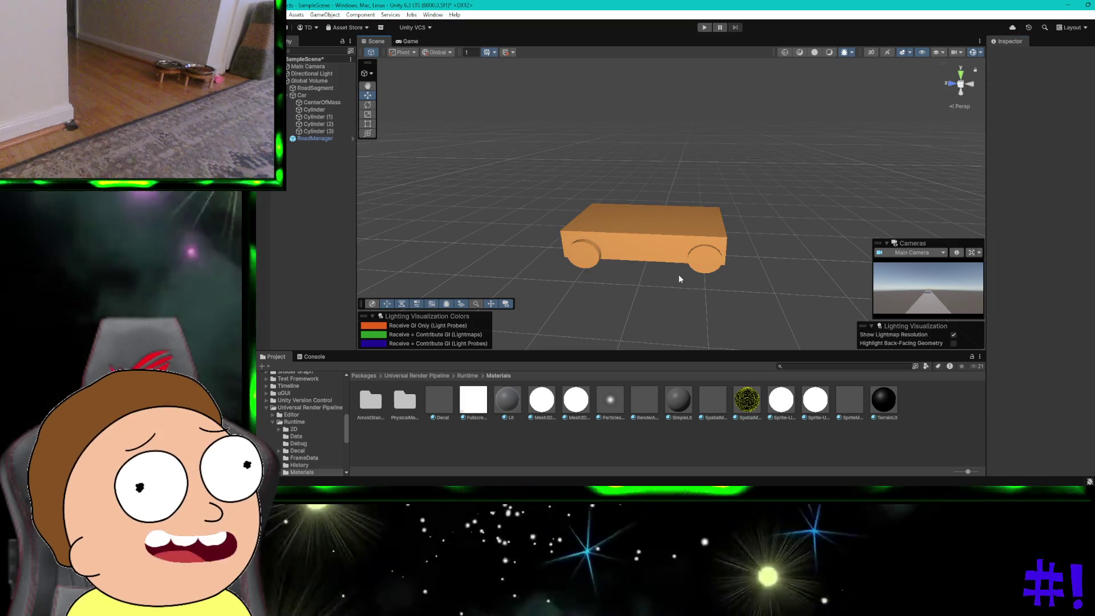
pyautogui.click(640, 232)
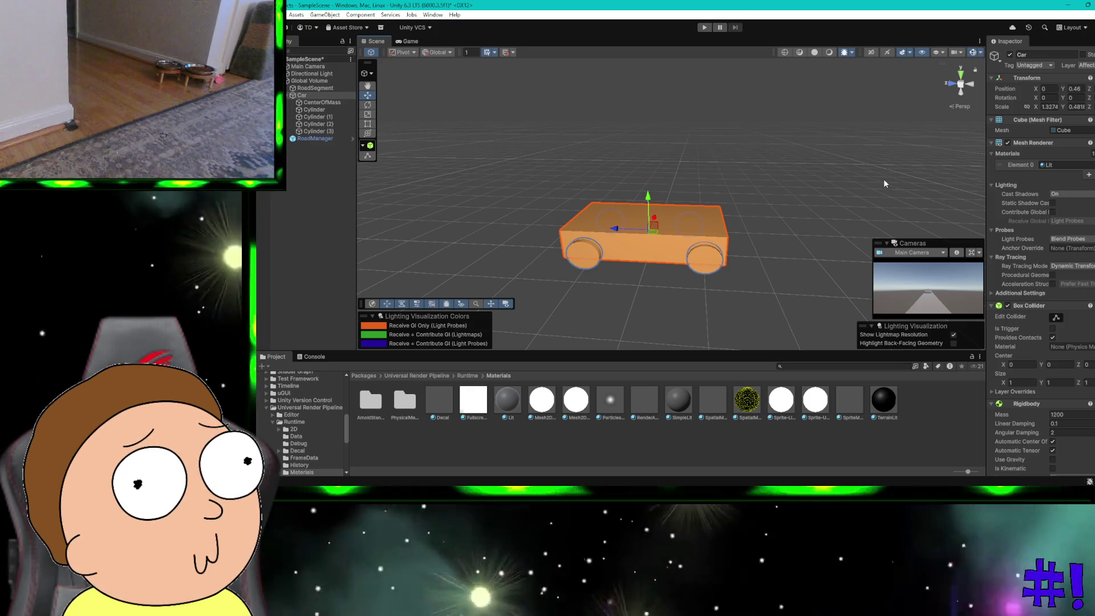
pyautogui.press('ctrl+super+Right')
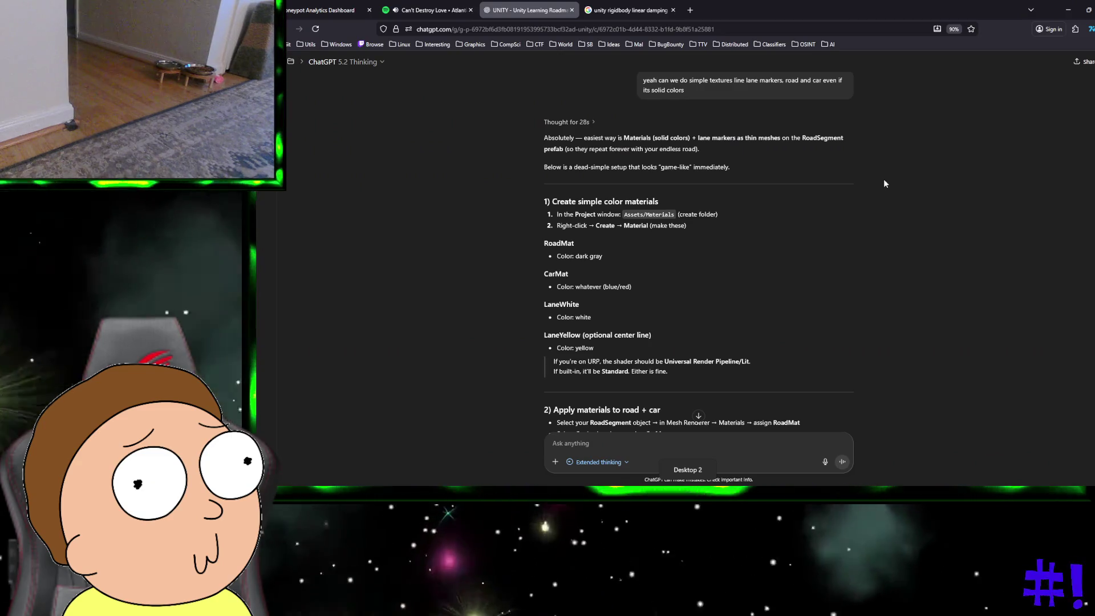
pyautogui.press('ctrl+super+Right')
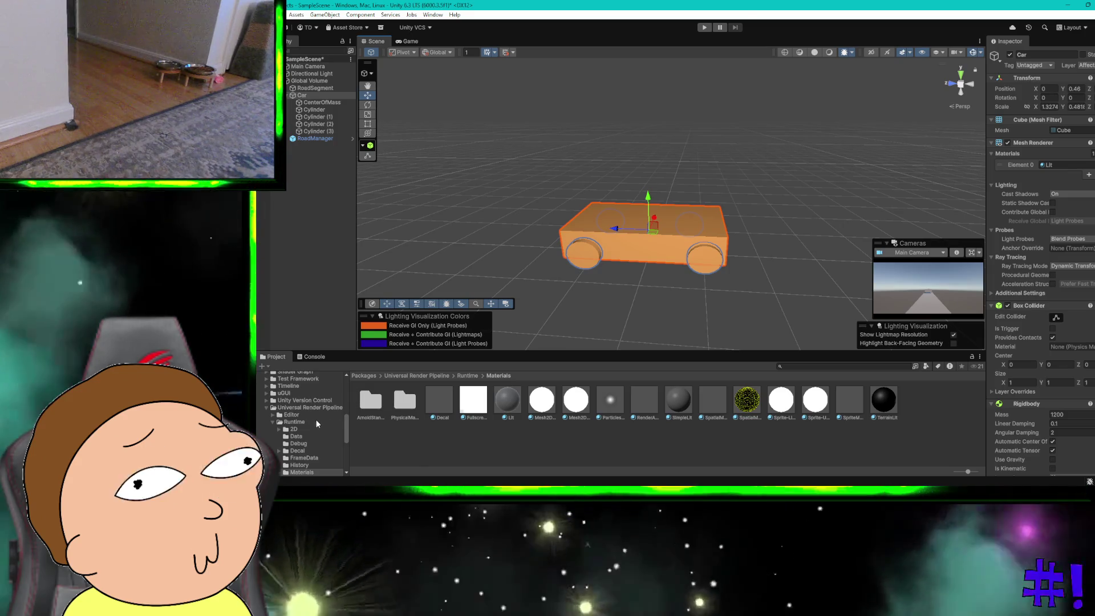
# Navigate from the package folders back to the project's Assets/Materials folder
pyautogui.click(309, 420)
pyautogui.click(303, 408)
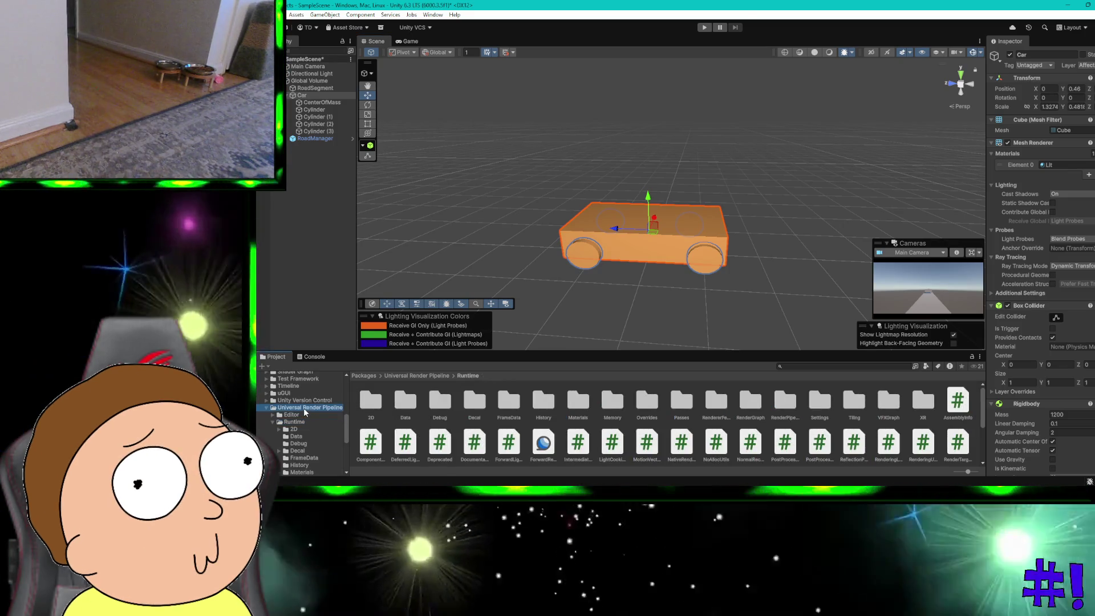
pyautogui.scroll(10, 303, 409)
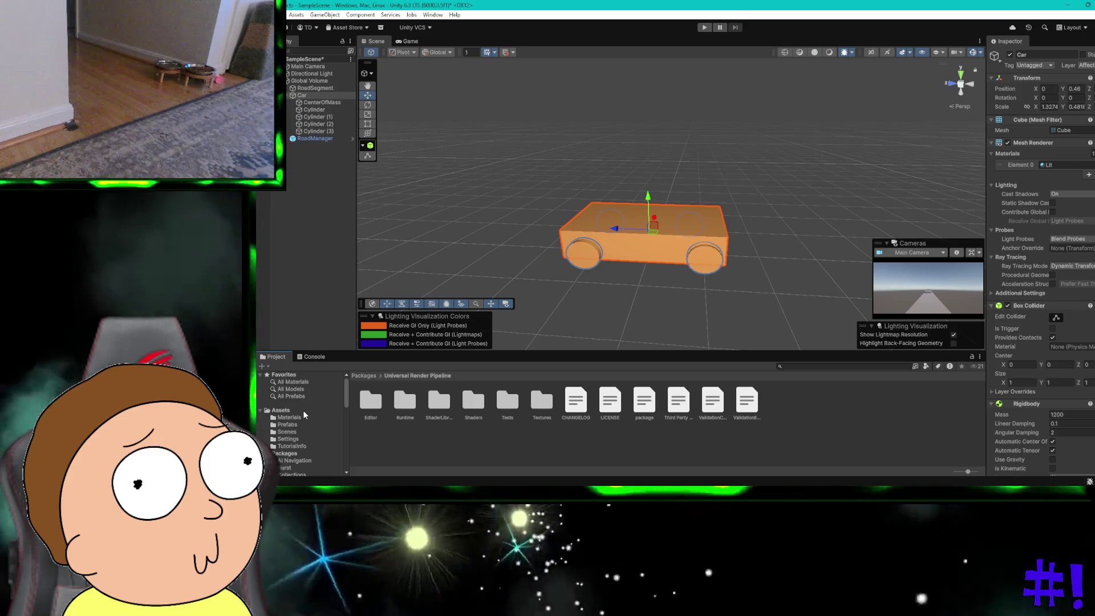
pyautogui.click(288, 453)
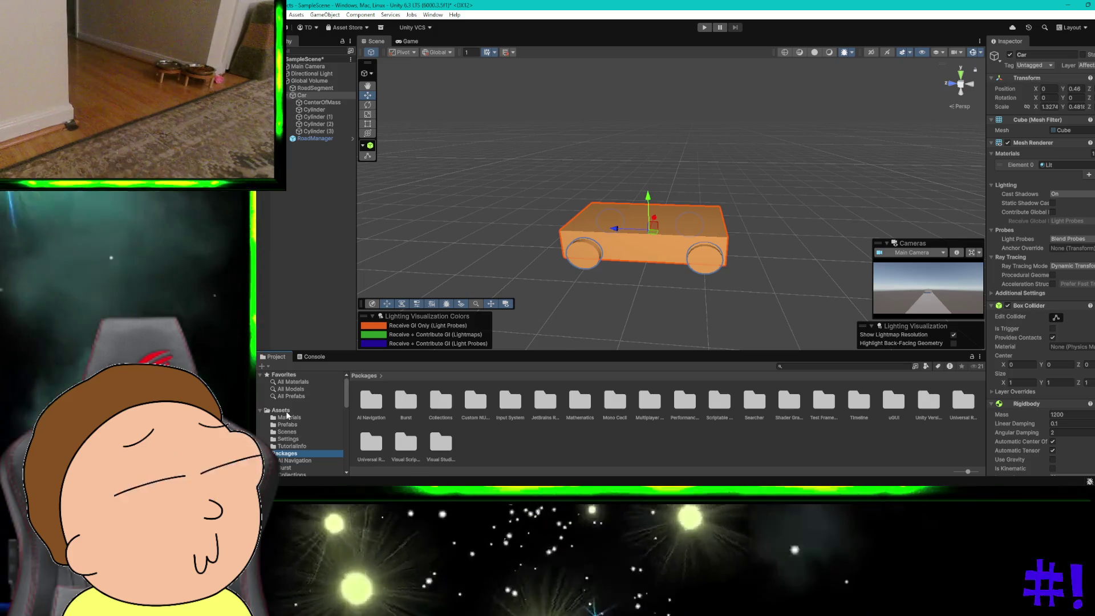
pyautogui.scroll(-15, 288, 415)
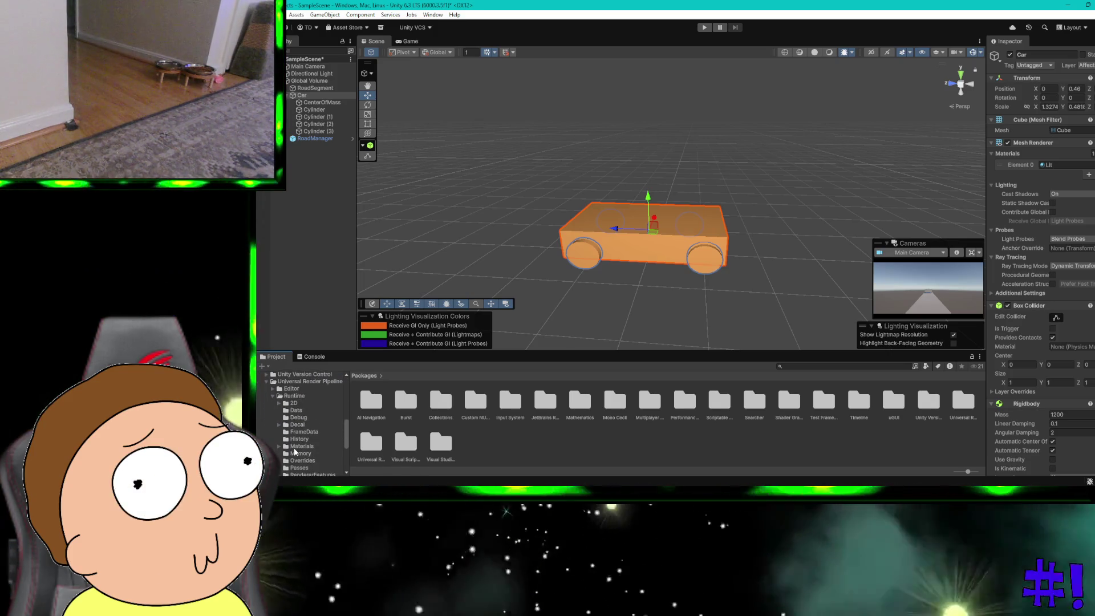
pyautogui.scroll(5, 327, 443)
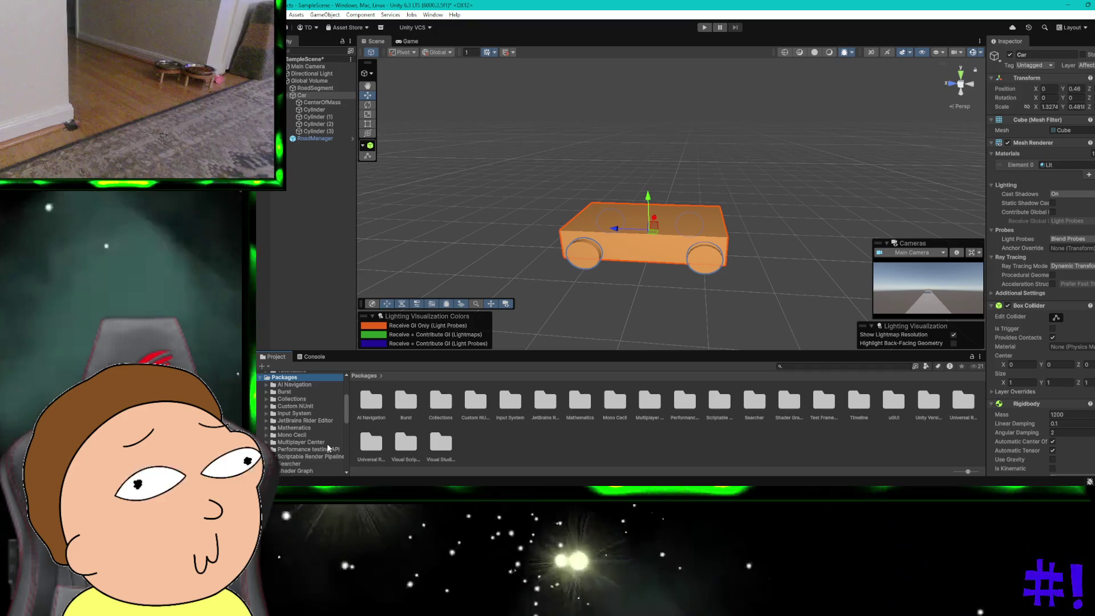
pyautogui.scroll(3, 327, 443)
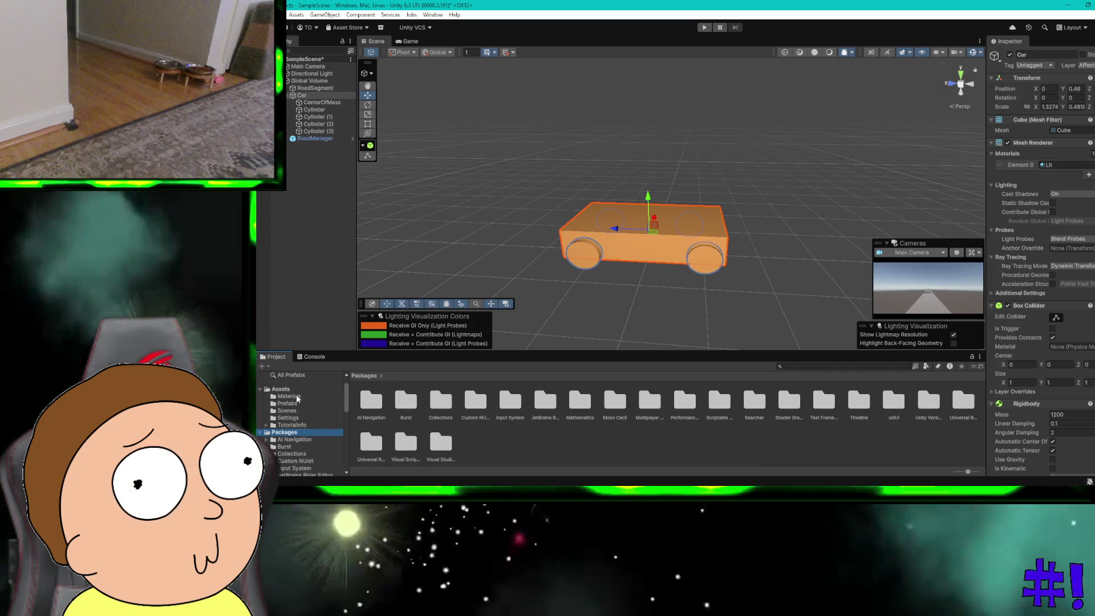
pyautogui.click(289, 397)
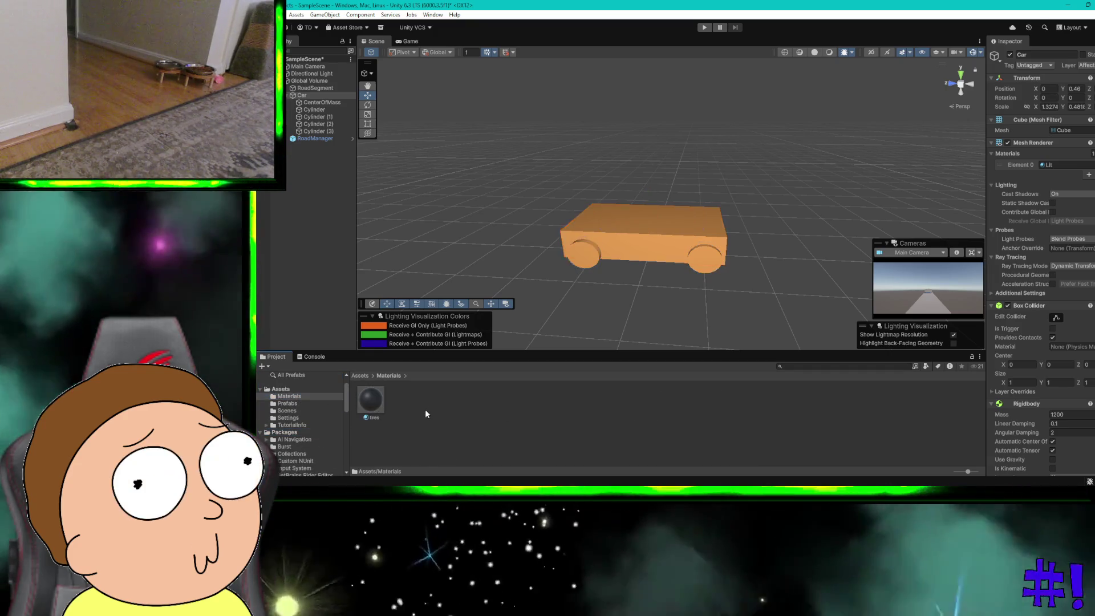
# Create a new material named car in the Materials folder
pyautogui.rightClick(425, 409)
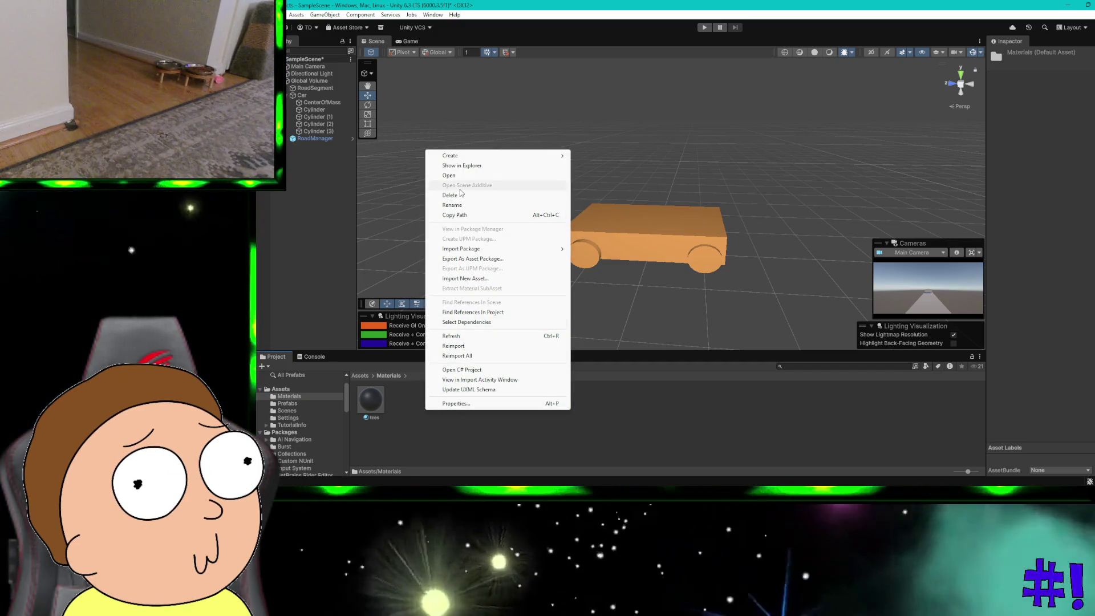
pyautogui.moveTo(456, 156)
pyautogui.click(586, 166)
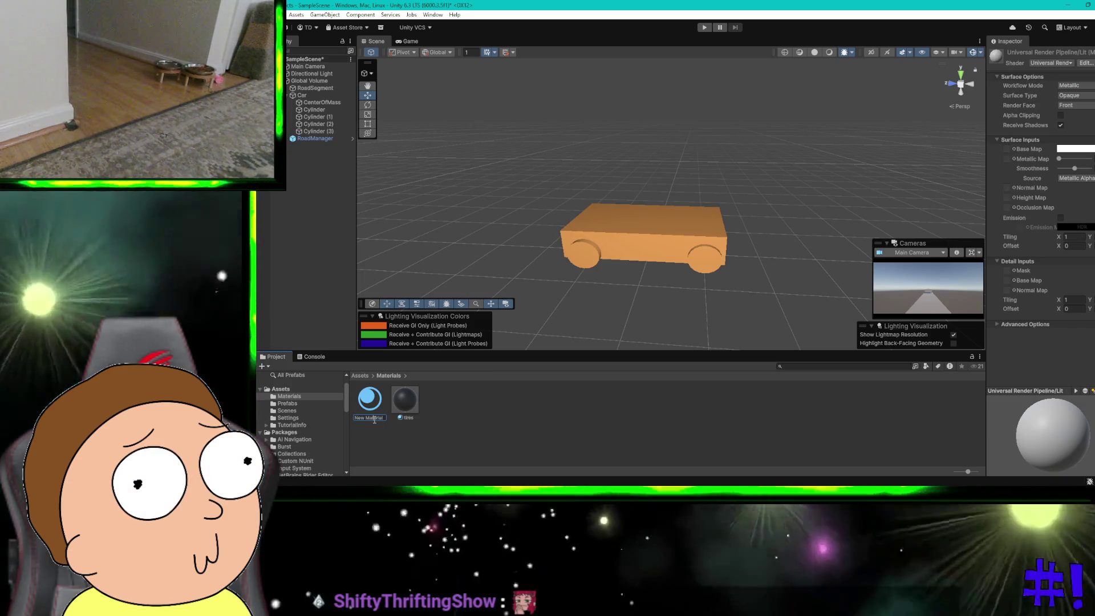
pyautogui.write('car')
pyautogui.press('Return')
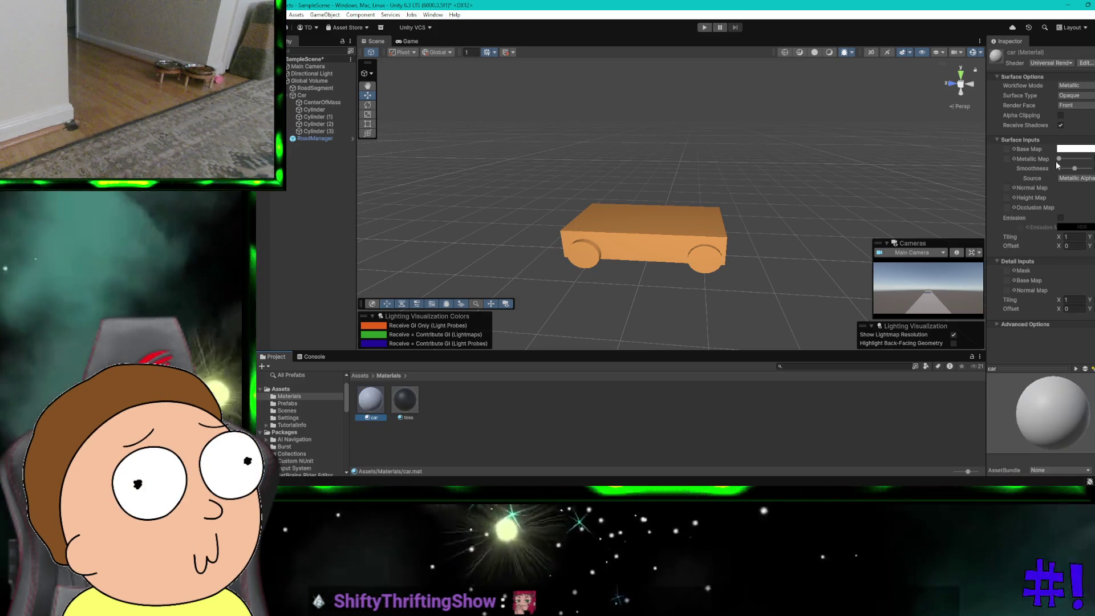
pyautogui.click(1075, 149)
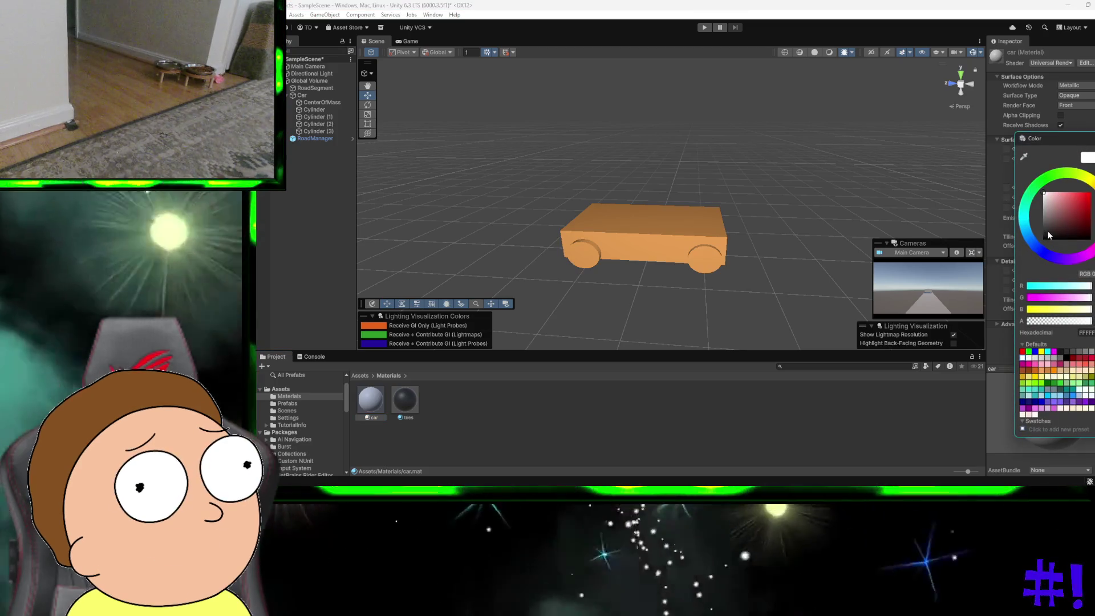
# Pick a saturated purple-magenta base colour for the car material and close the picker
pyautogui.click(1044, 253)
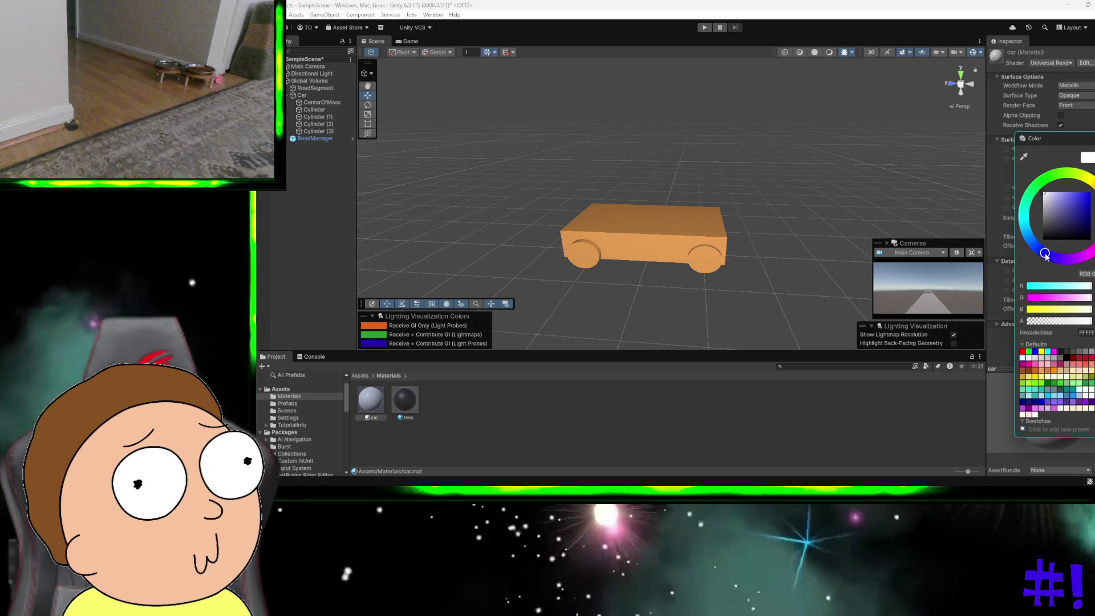
pyautogui.moveTo(1046, 256)
pyautogui.mouseDown()
pyautogui.moveTo(1087, 260)
pyautogui.moveTo(1084, 249)
pyautogui.mouseUp()
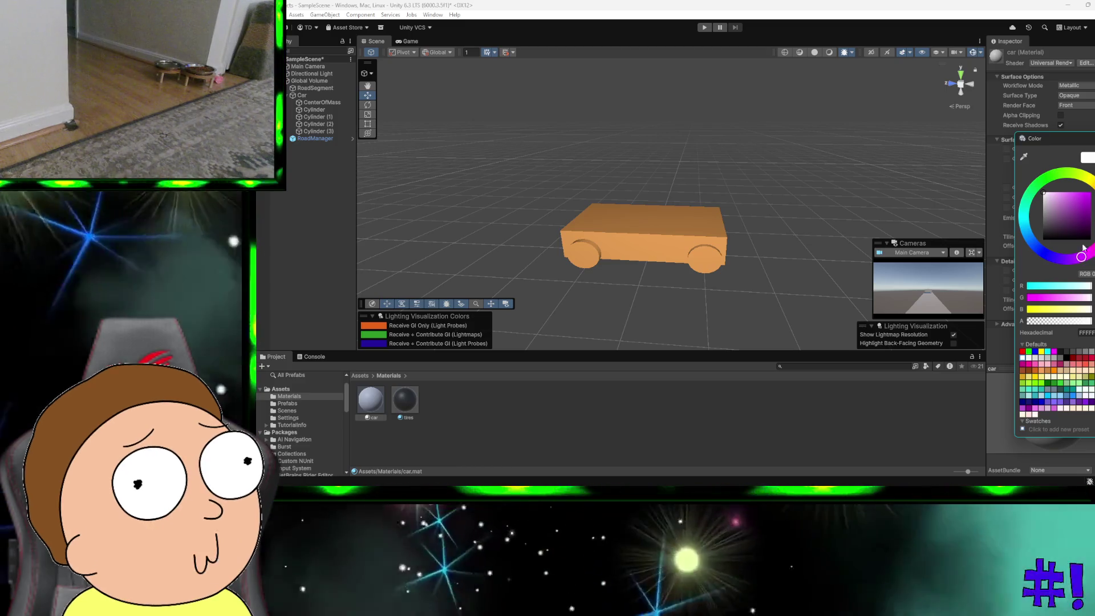
pyautogui.click(1083, 200)
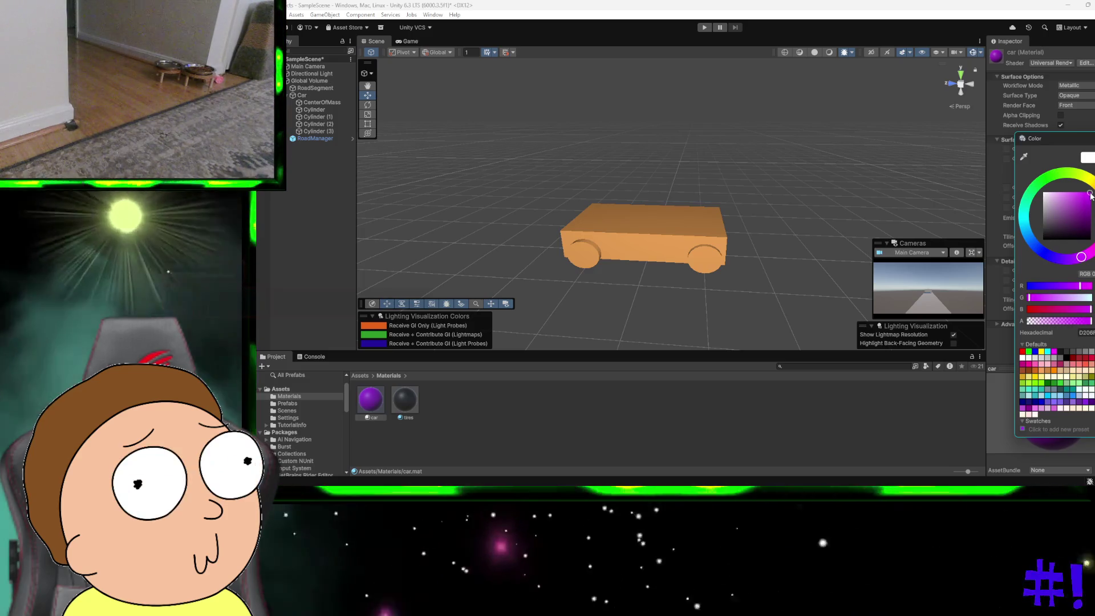
pyautogui.moveTo(1081, 256); pyautogui.dragTo(1092, 258)
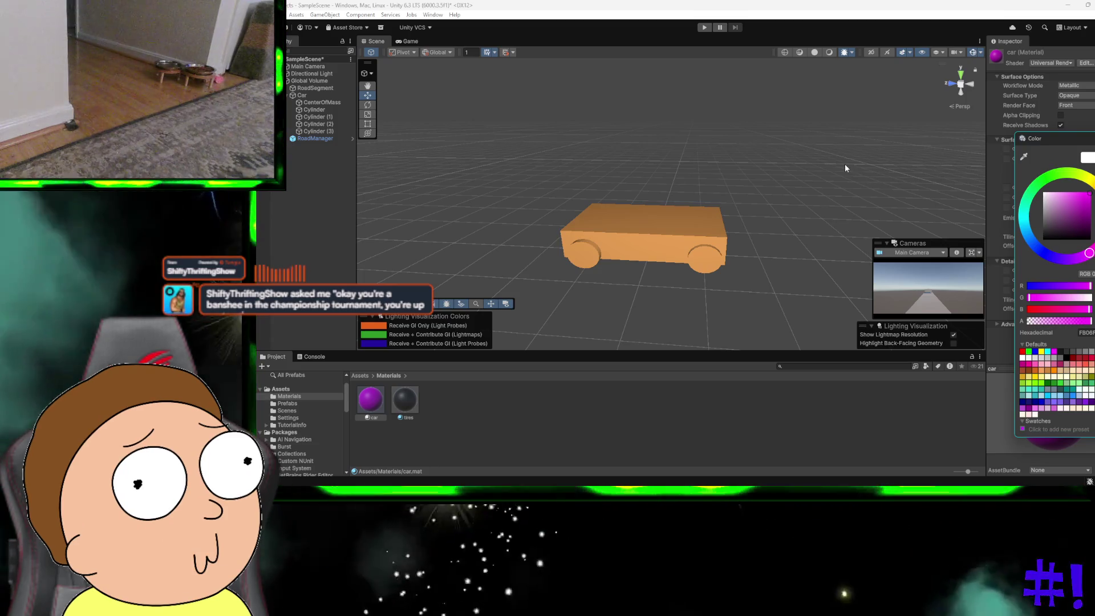
pyautogui.click(845, 165)
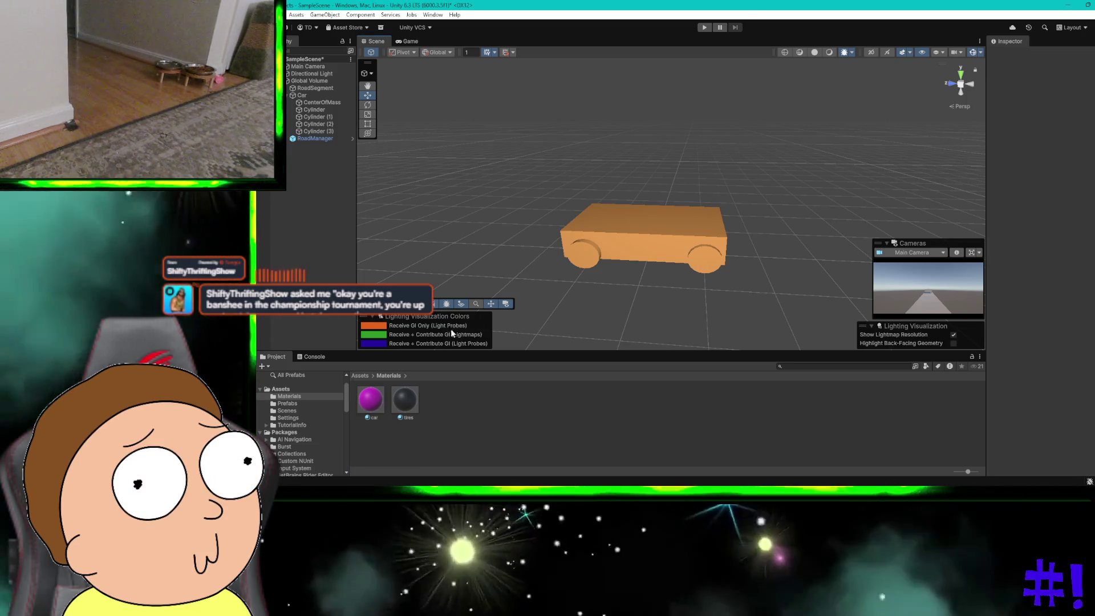
# Assign the car material to the Car body's Mesh Renderer and start a Play test
pyautogui.click(616, 224)
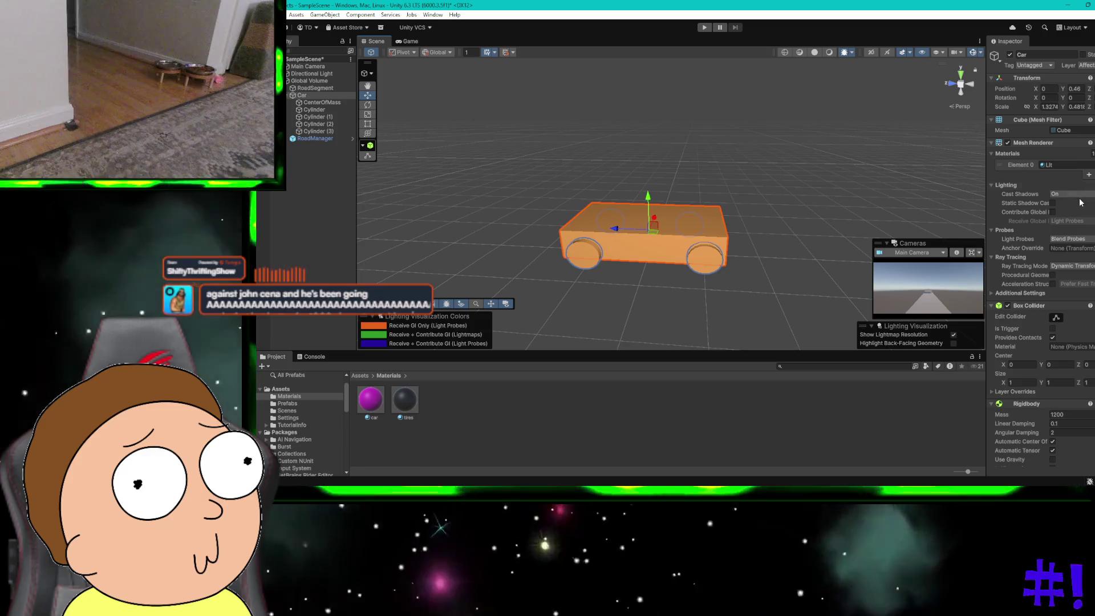
pyautogui.scroll(-1, 1075, 266)
pyautogui.scroll(-4, 1075, 267)
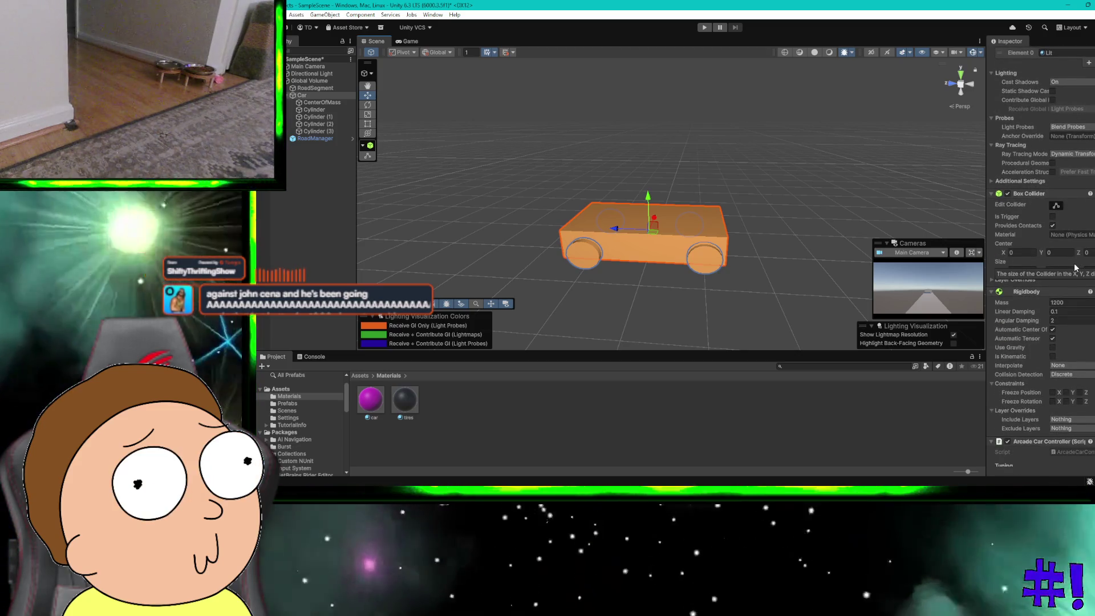
pyautogui.scroll(5, 1075, 267)
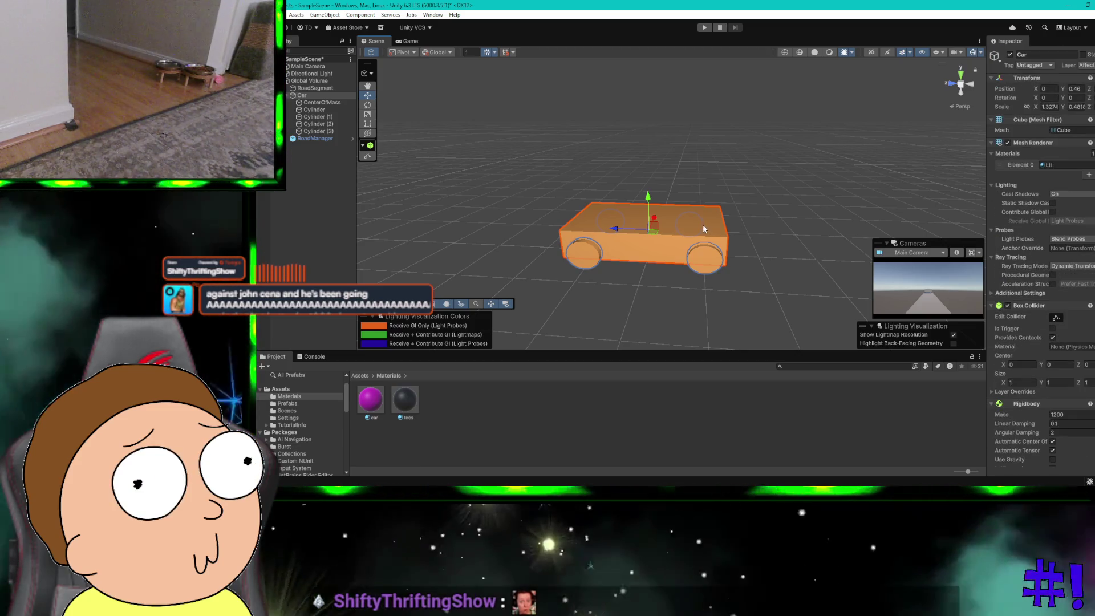
pyautogui.click(1090, 165)
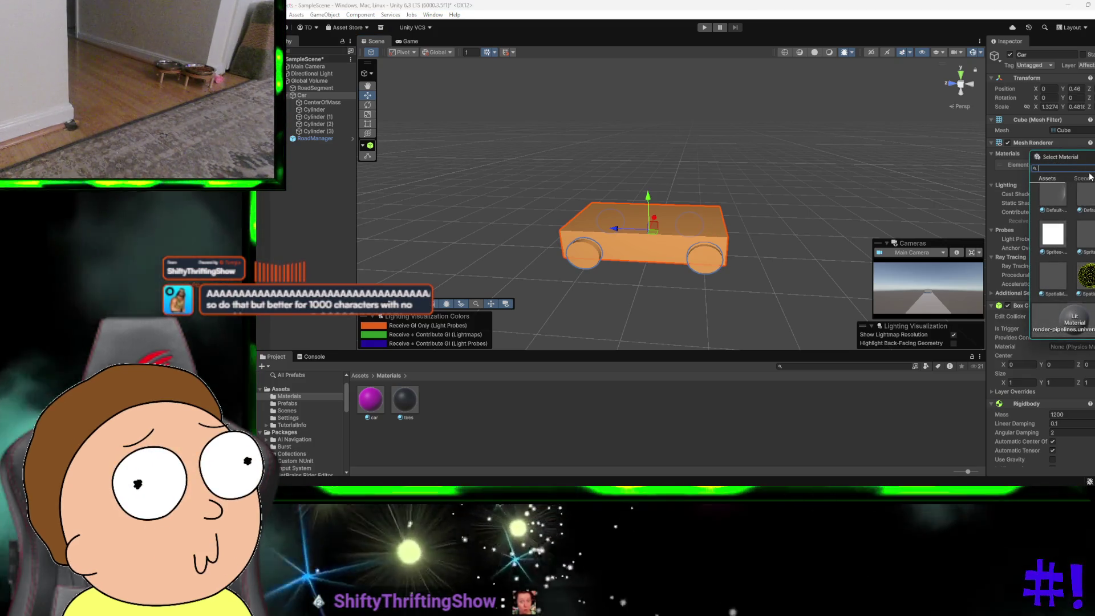
pyautogui.write('car')
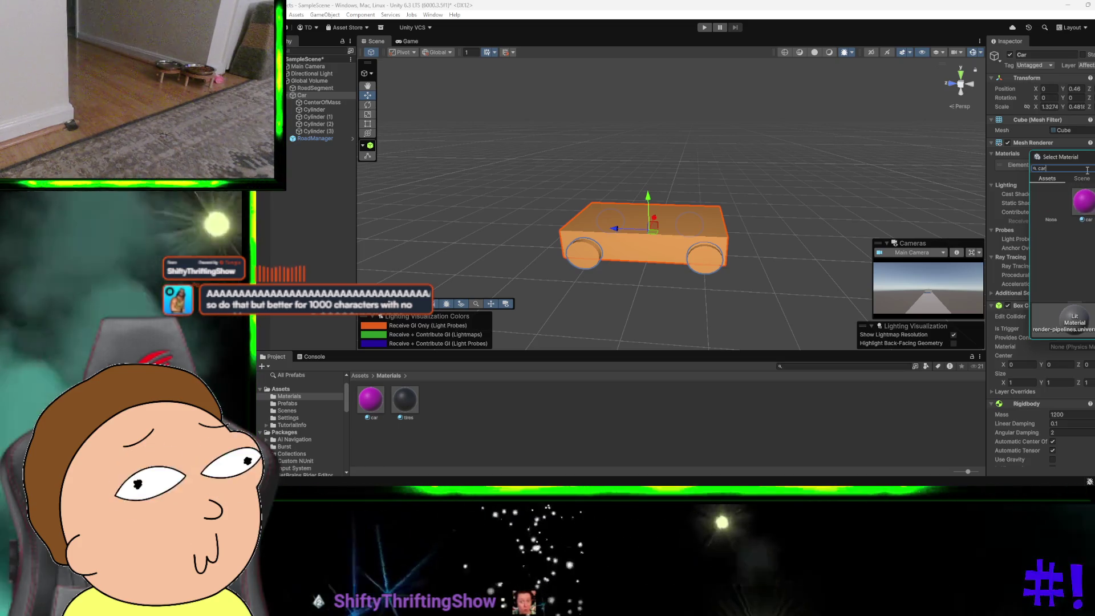
pyautogui.doubleClick(1090, 202)
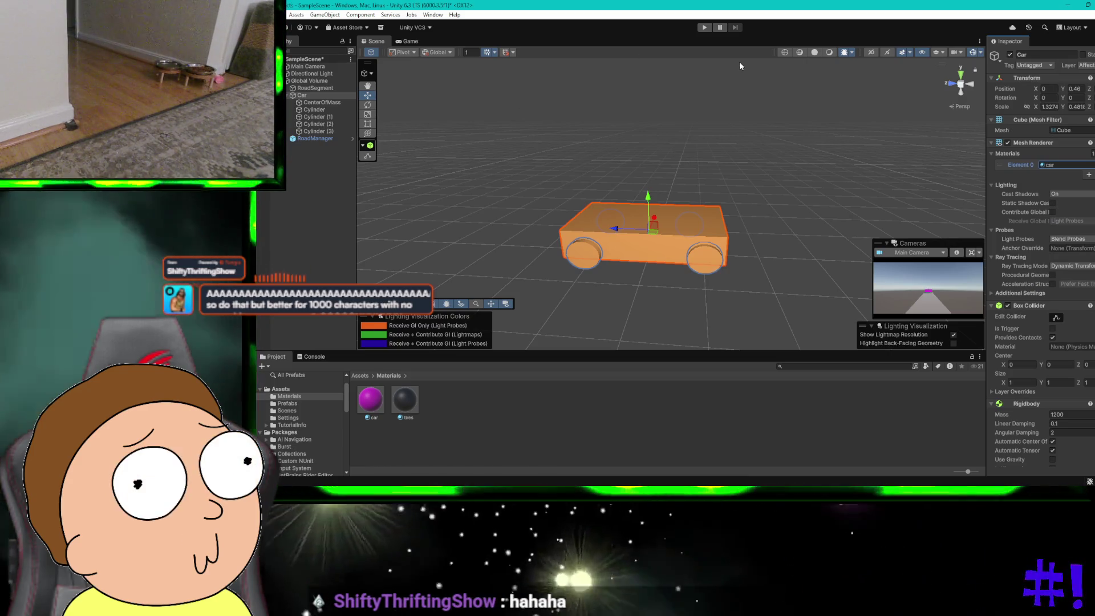
pyautogui.click(706, 28)
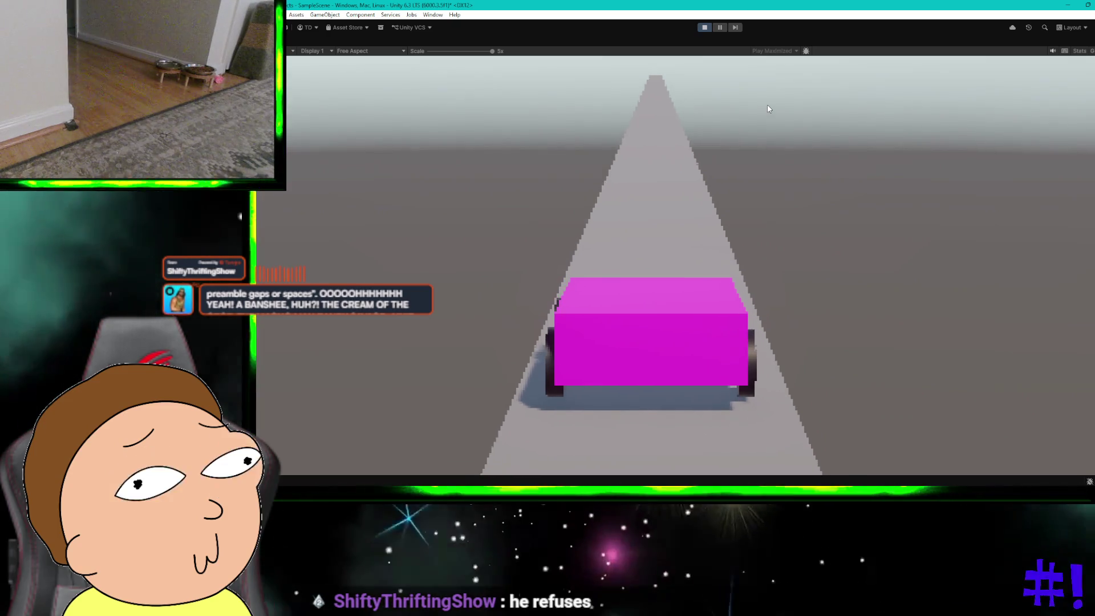
pyautogui.press('d')
pyautogui.press('a')
pyautogui.press('d')
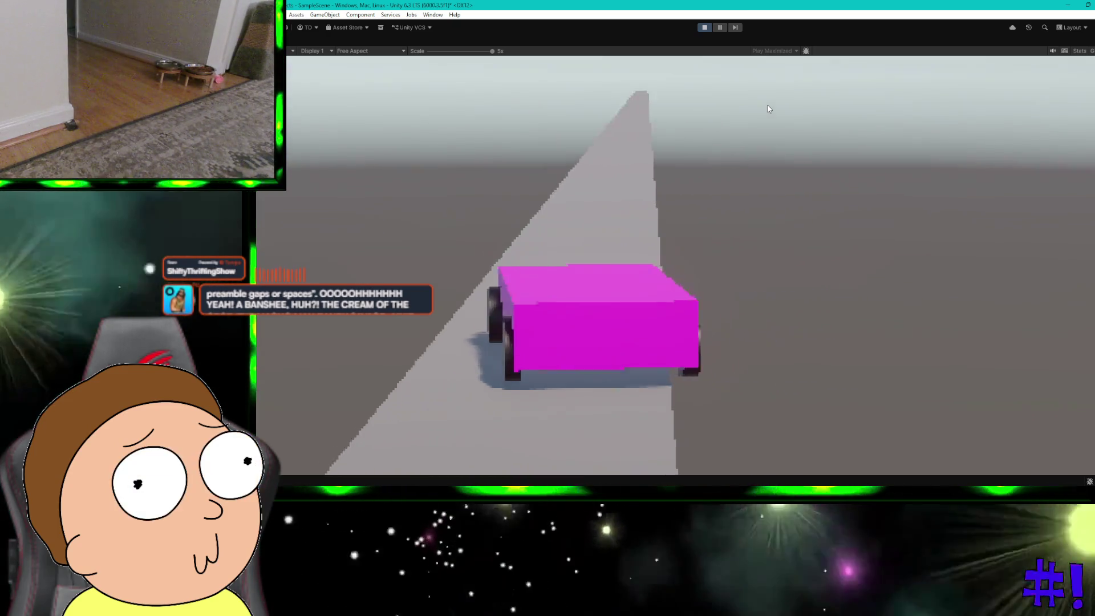
pyautogui.press('d')
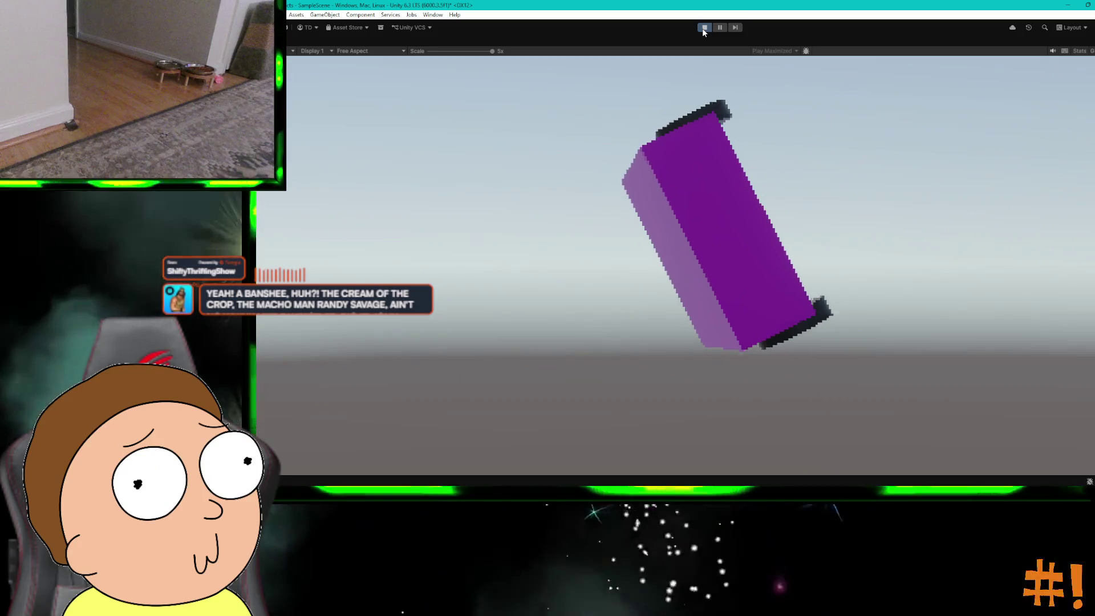
pyautogui.click(703, 29)
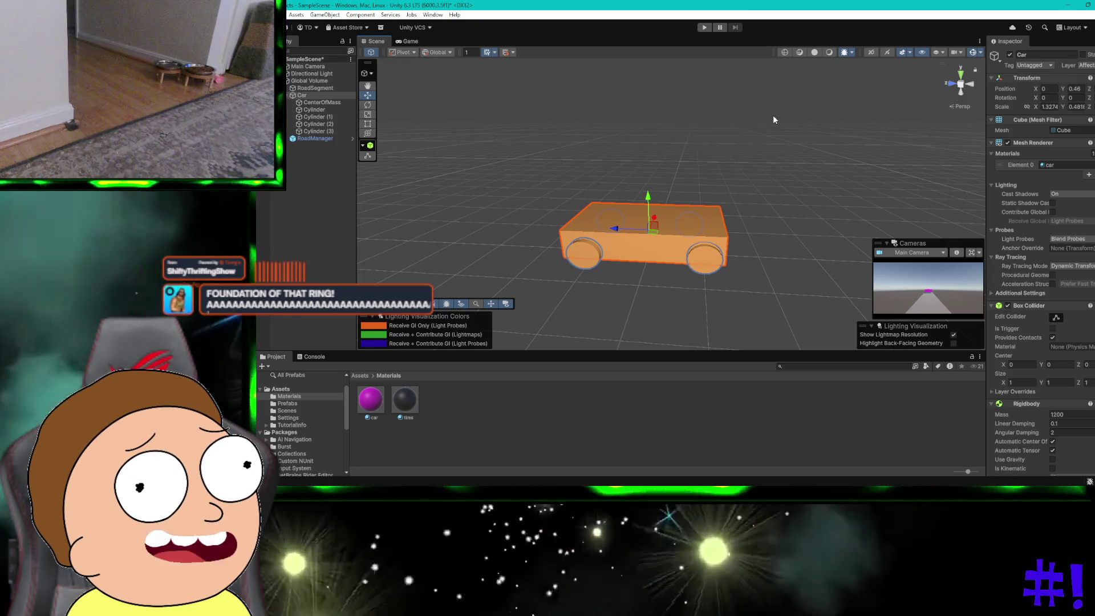
pyautogui.click(773, 119)
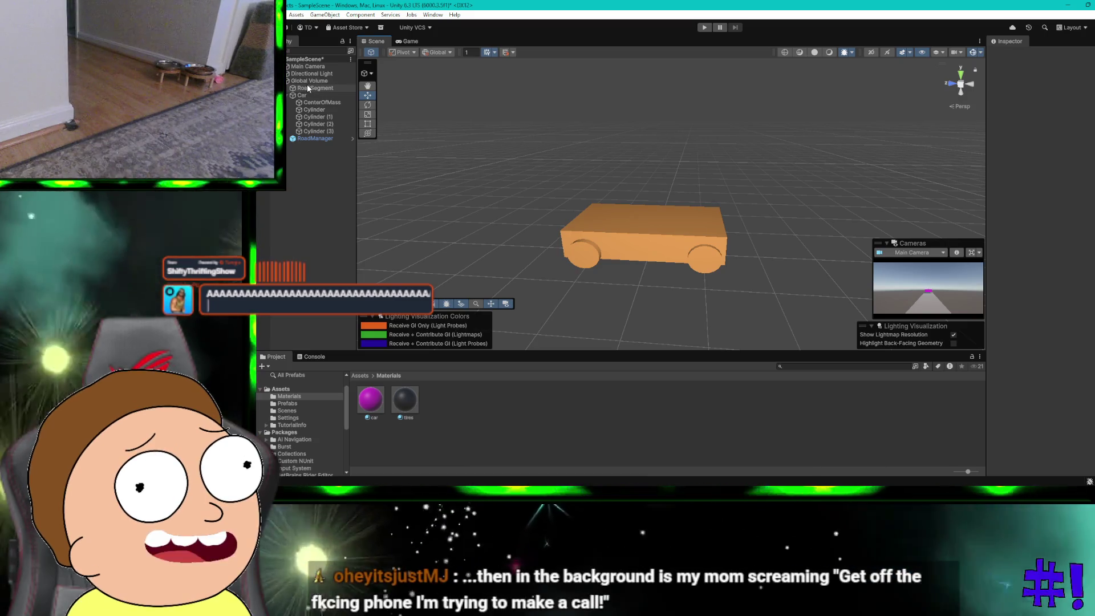
pyautogui.click(308, 88)
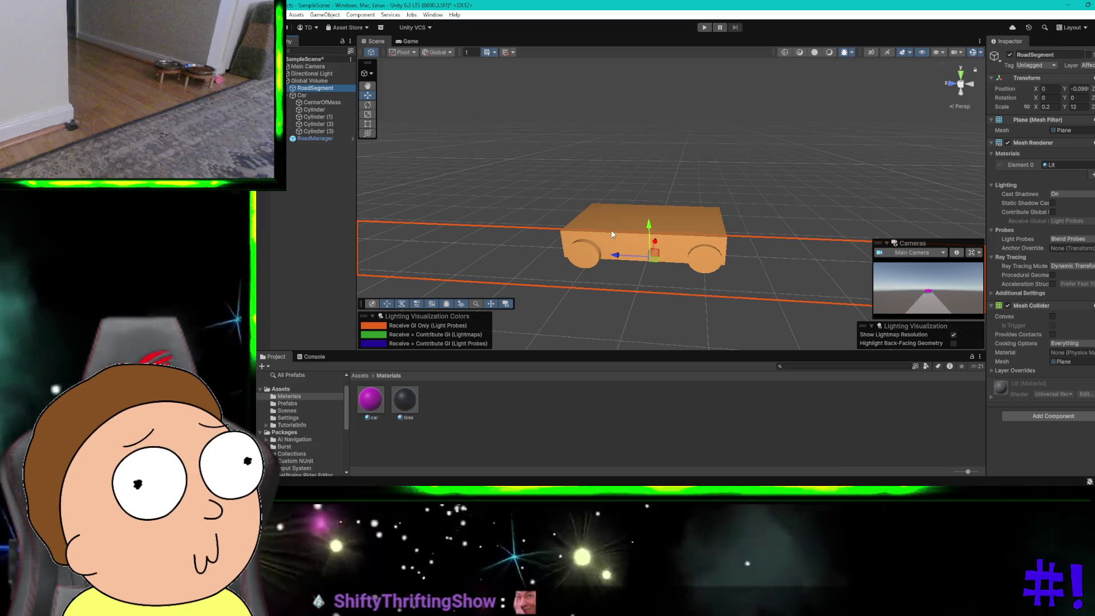
pyautogui.click(612, 231)
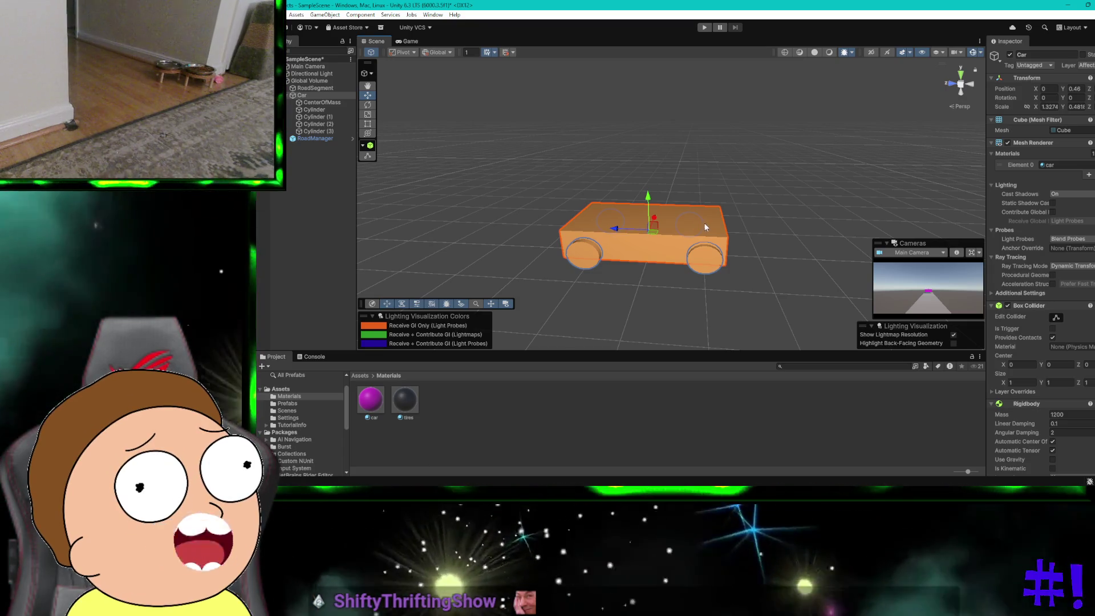
pyautogui.click(315, 109)
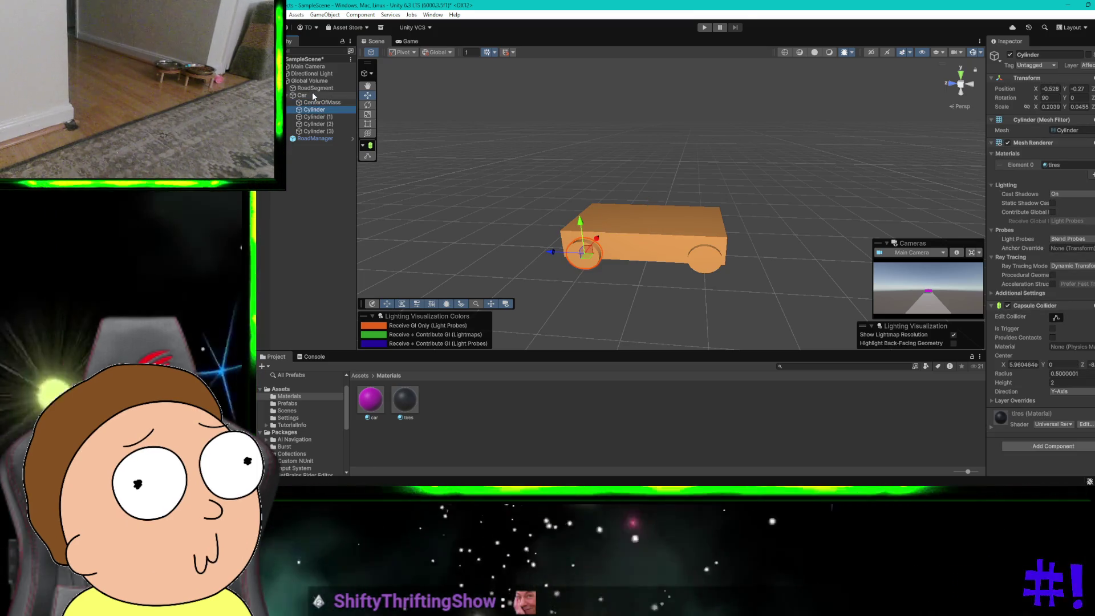
pyautogui.click(313, 90)
pyautogui.click(773, 264)
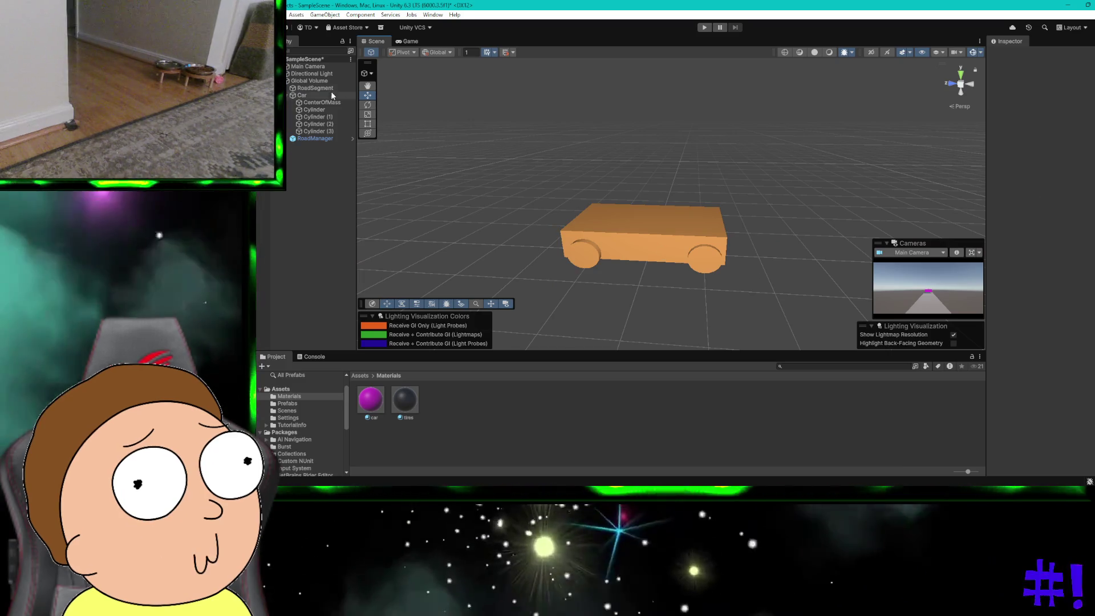
pyautogui.click(315, 89)
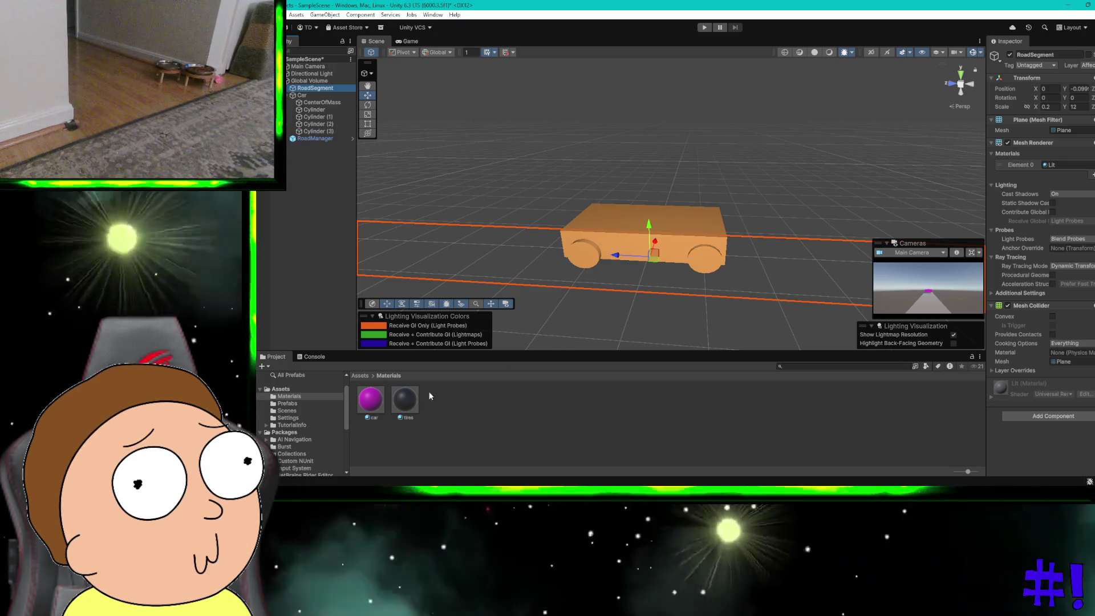
# Check ChatGPT, then browse the Materials folder's Create options without creating anything
pyautogui.press('ctrl+super+Right')
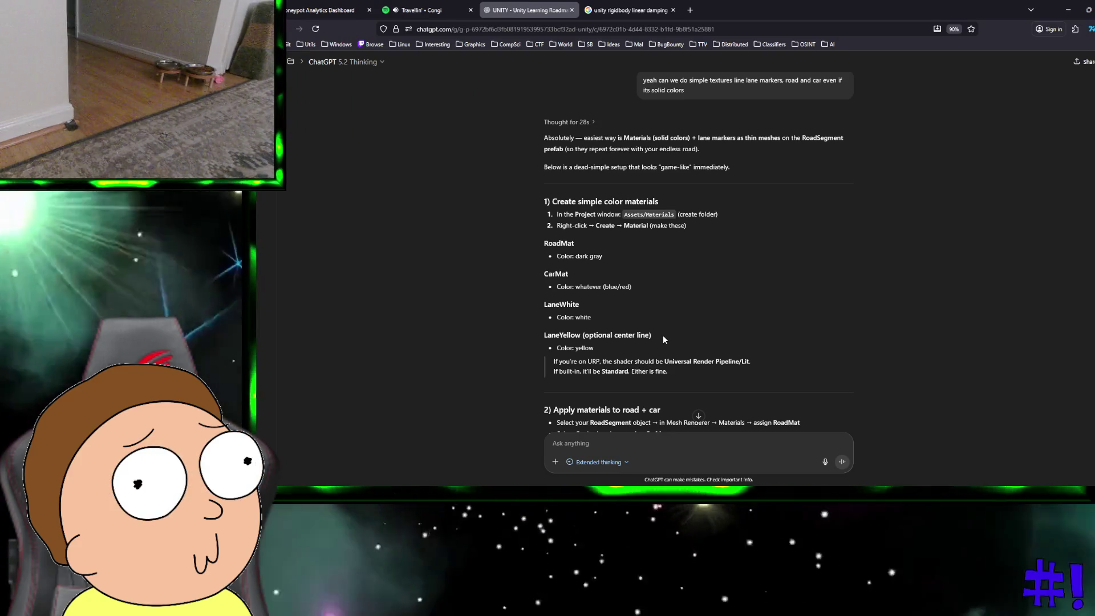
pyautogui.press('ctrl+super+Left')
pyautogui.rightClick(471, 423)
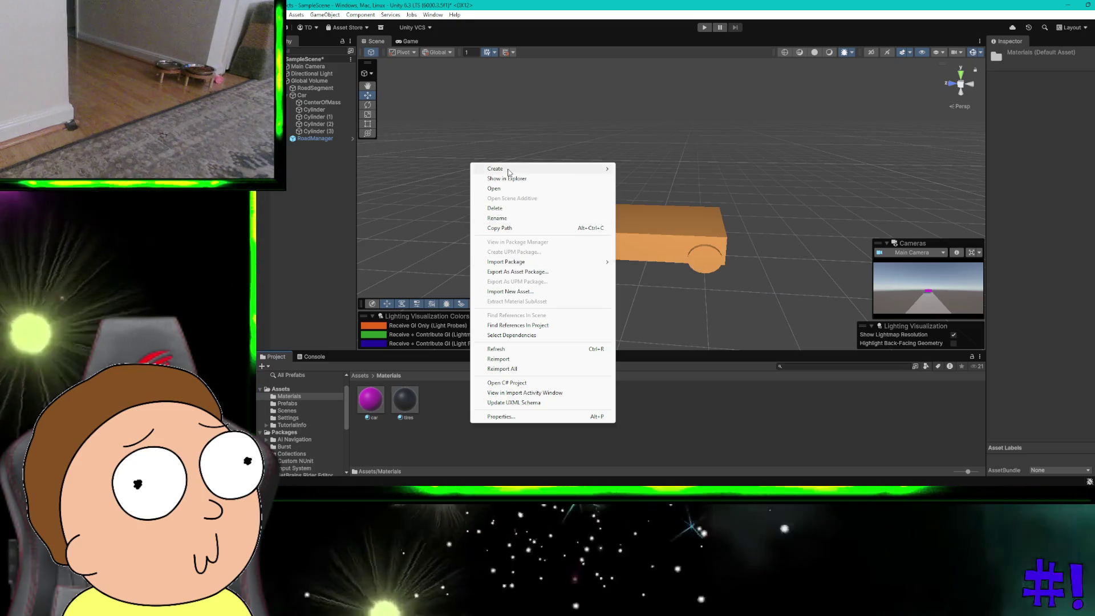
pyautogui.moveTo(508, 172)
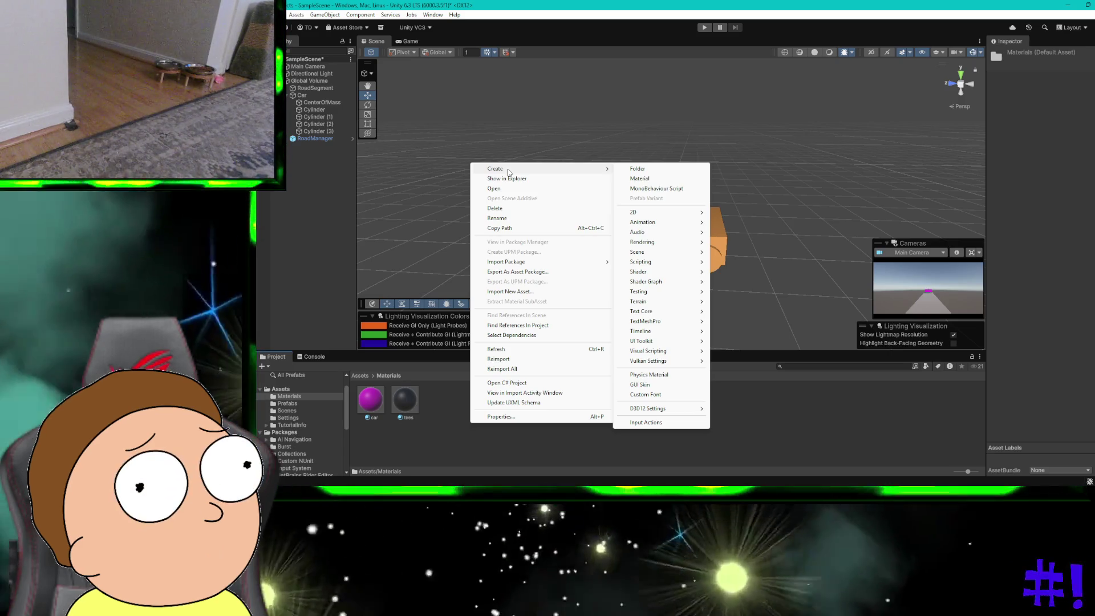
pyautogui.click(457, 429)
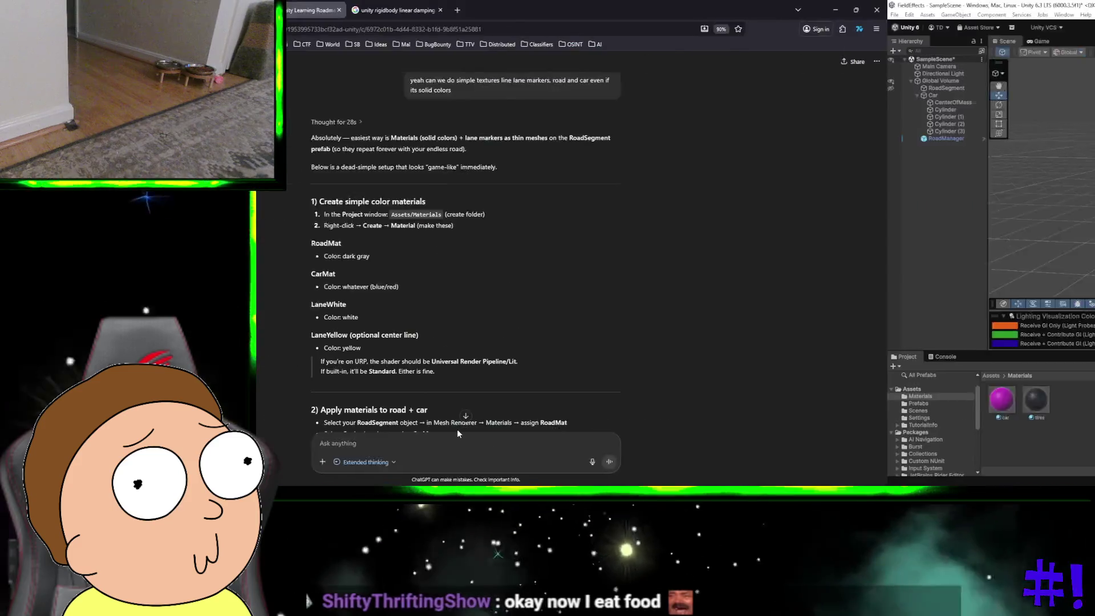
# Ask ChatGPT: 'Do the lane markers get duplicated when the new road segments get spawned?'
pyautogui.scroll(-3, 565, 367)
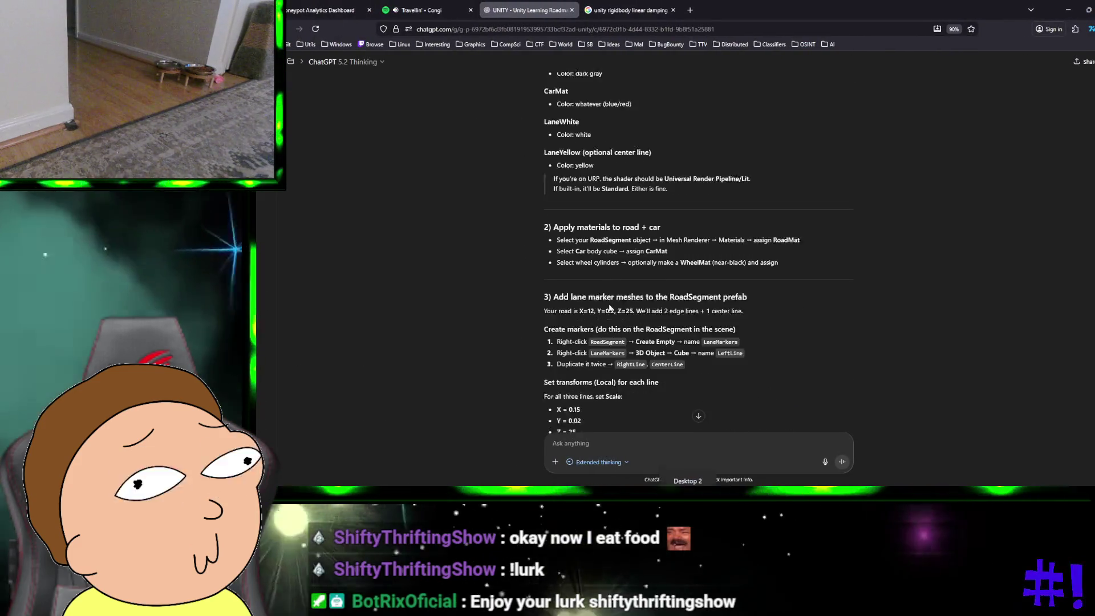
pyautogui.scroll(-1, 609, 308)
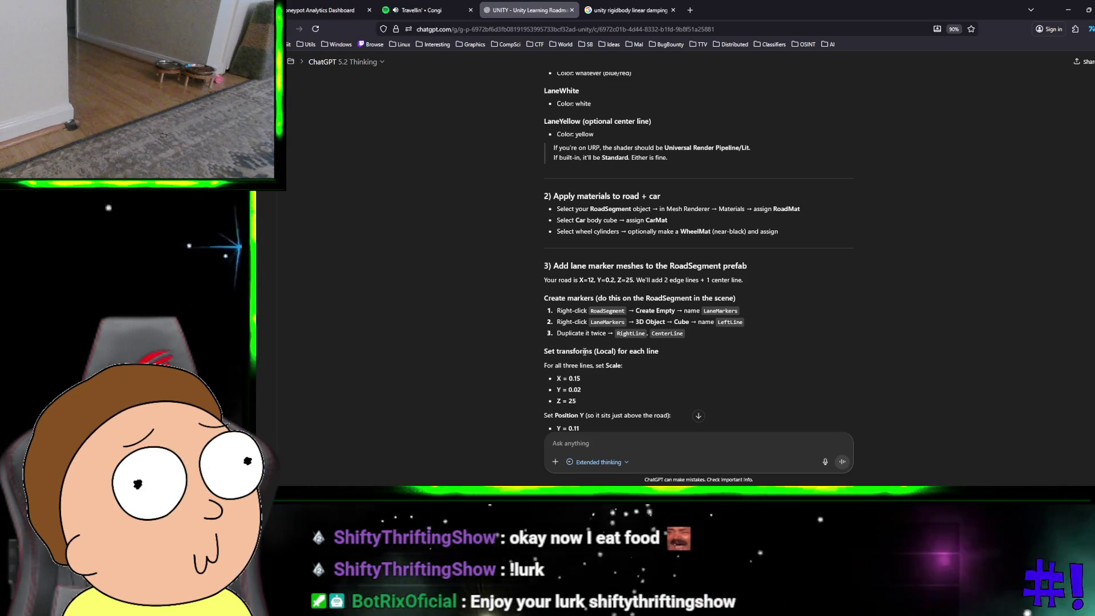
pyautogui.write('Do th')
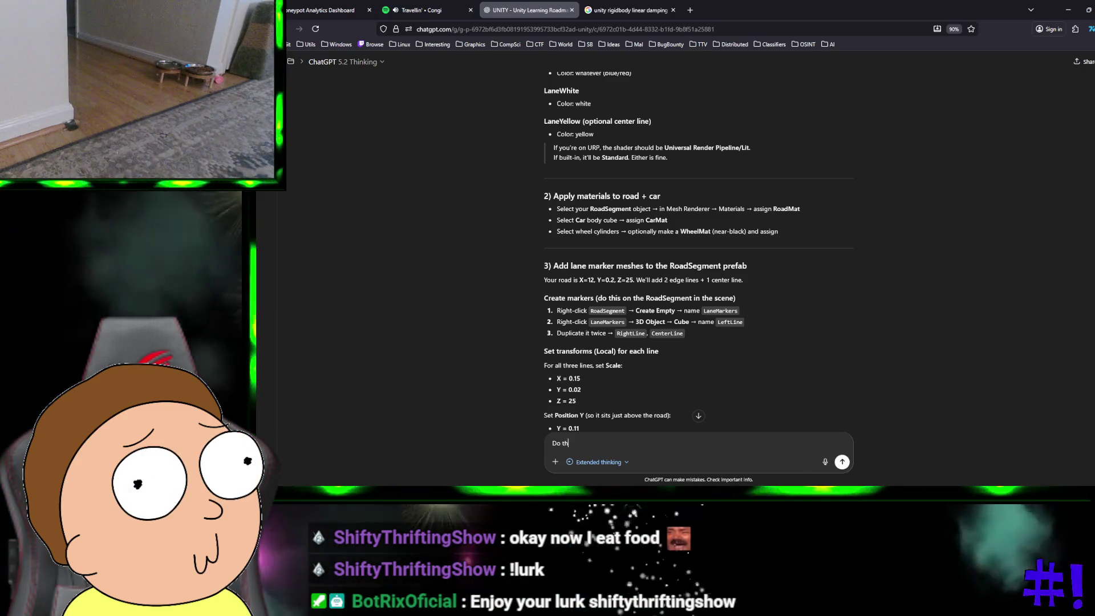
pyautogui.write('e lane markers ')
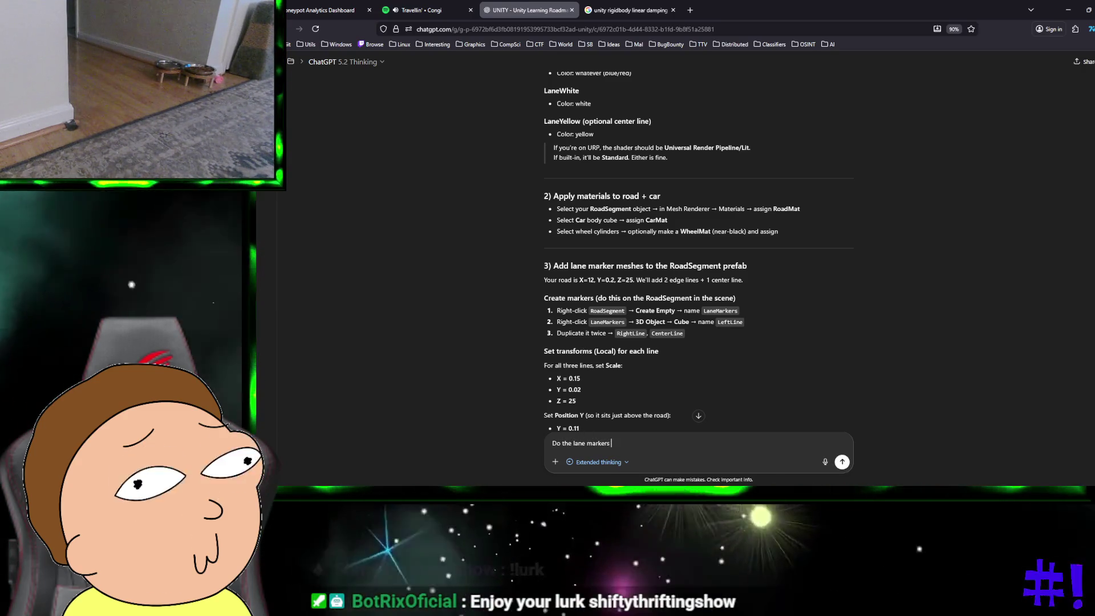
pyautogui.write('get duplicat')
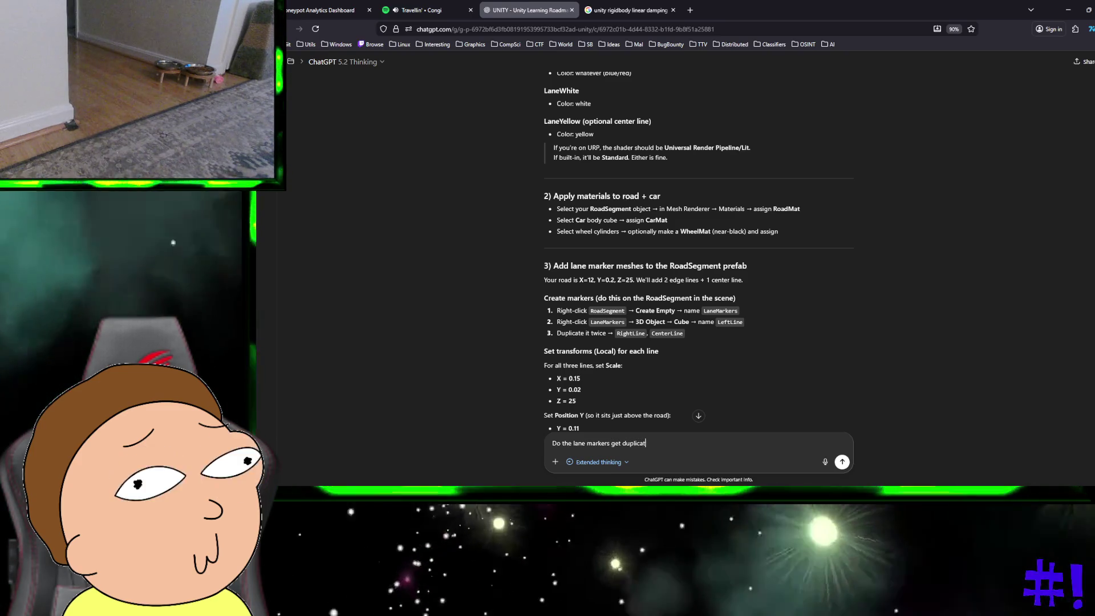
pyautogui.write('ed wh')
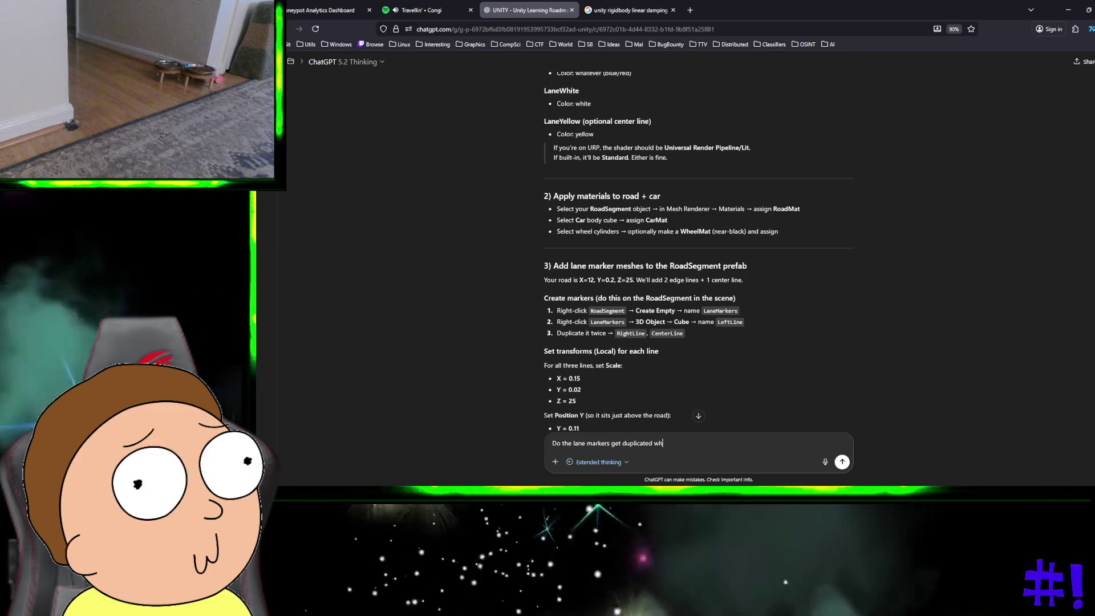
pyautogui.write('en the ')
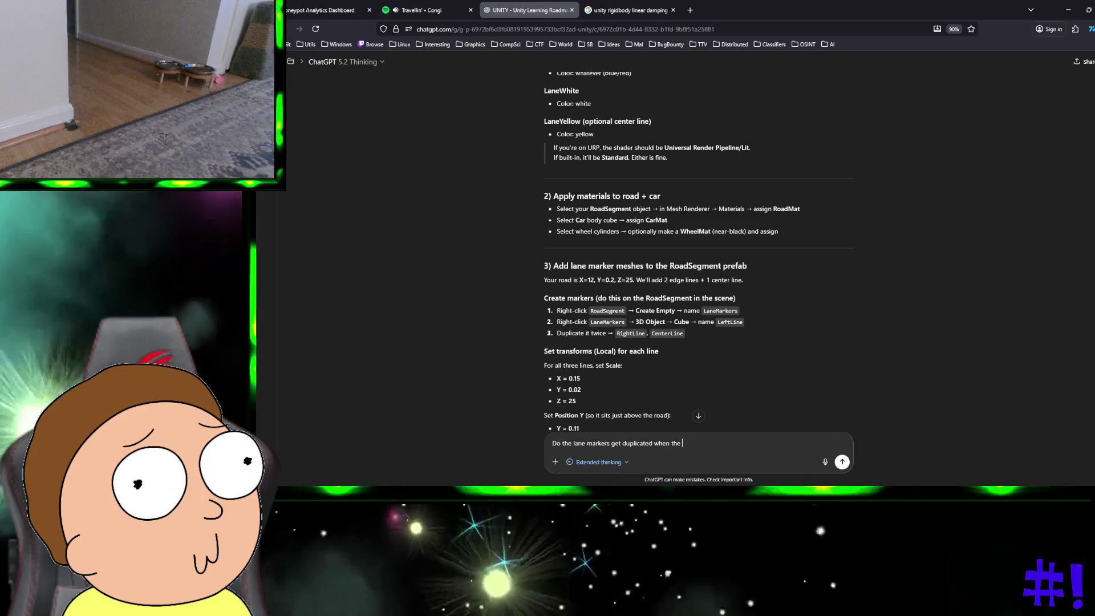
pyautogui.write('new road s')
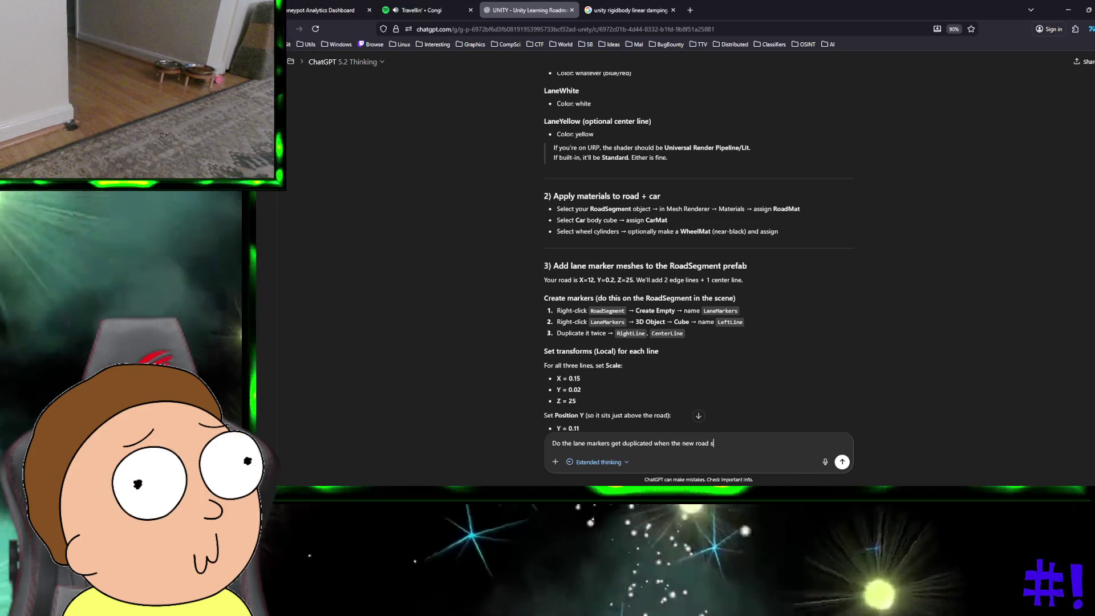
pyautogui.write('egments g')
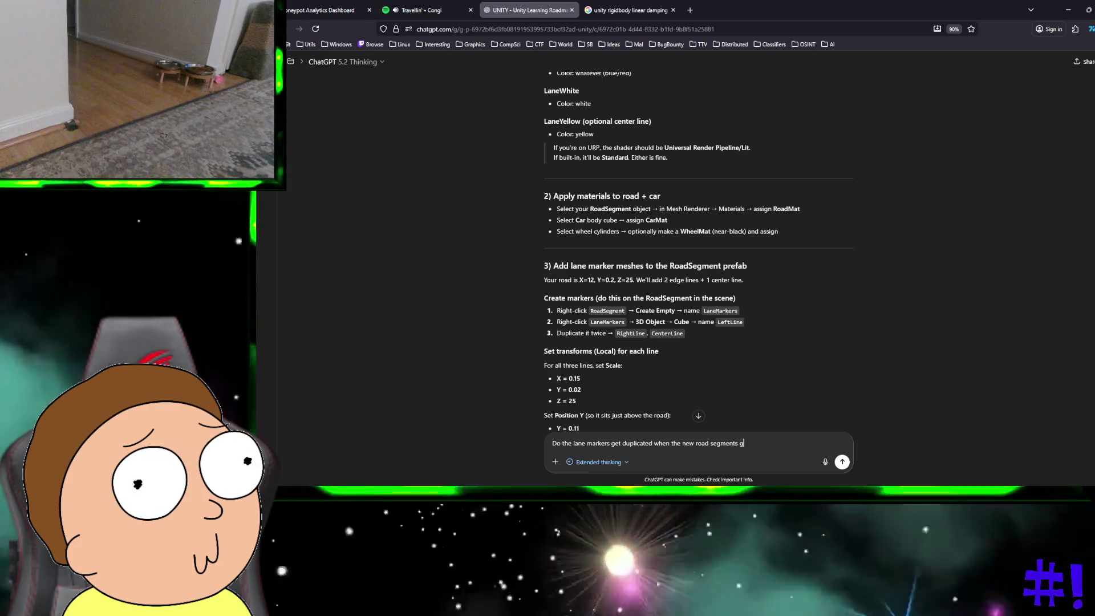
pyautogui.write('et spaw')
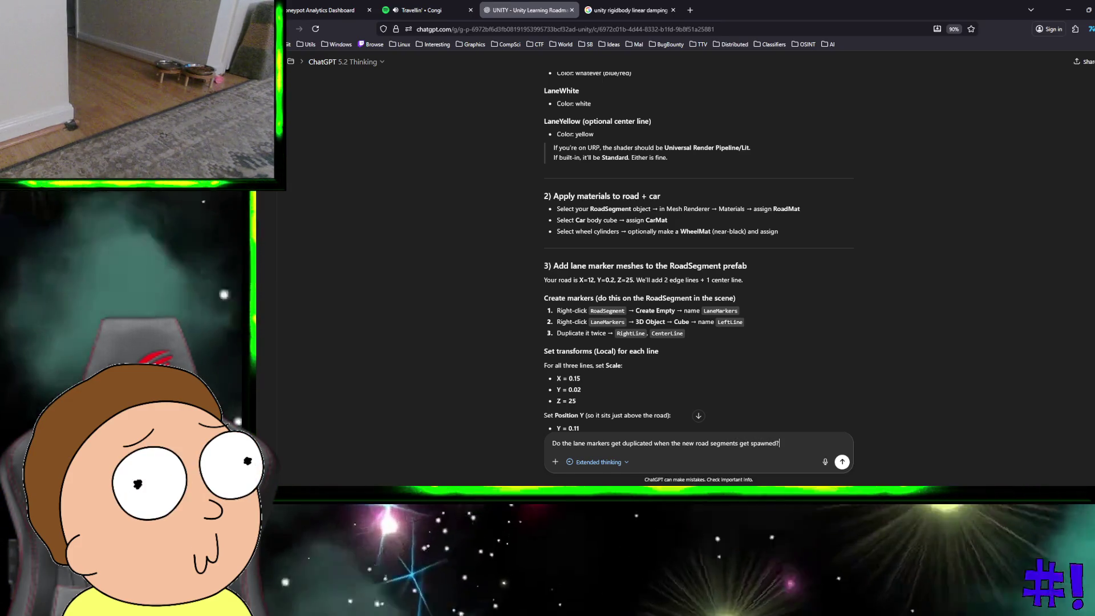
pyautogui.press('Return')
pyautogui.write('Are you fucking kidding me?')
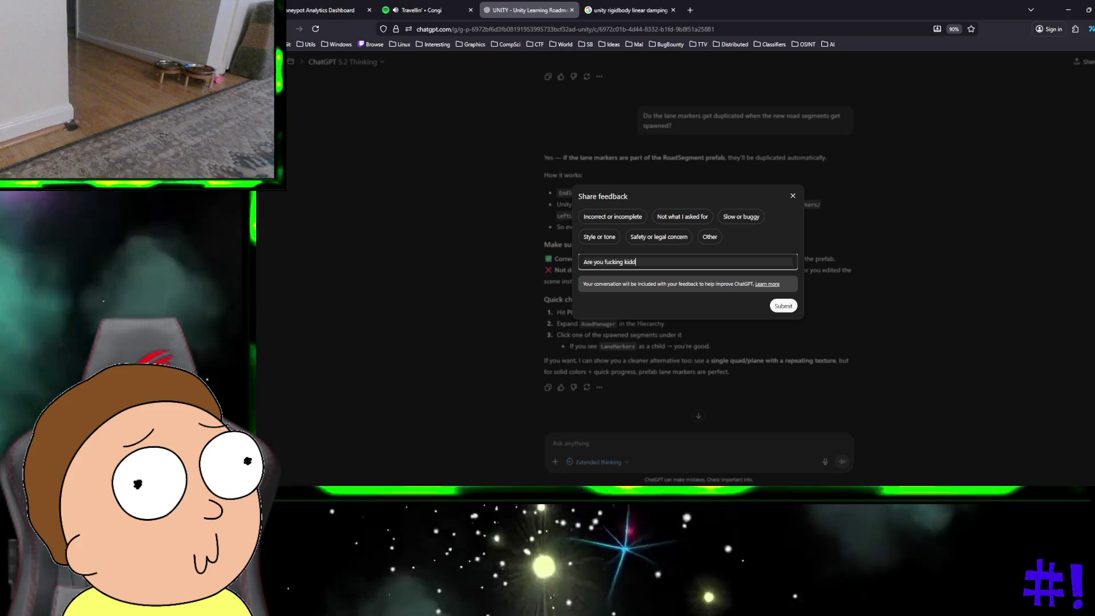
# Submit feedback on ChatGPT's yes answer, then switch back to the Unity desktop
pyautogui.press('Return')
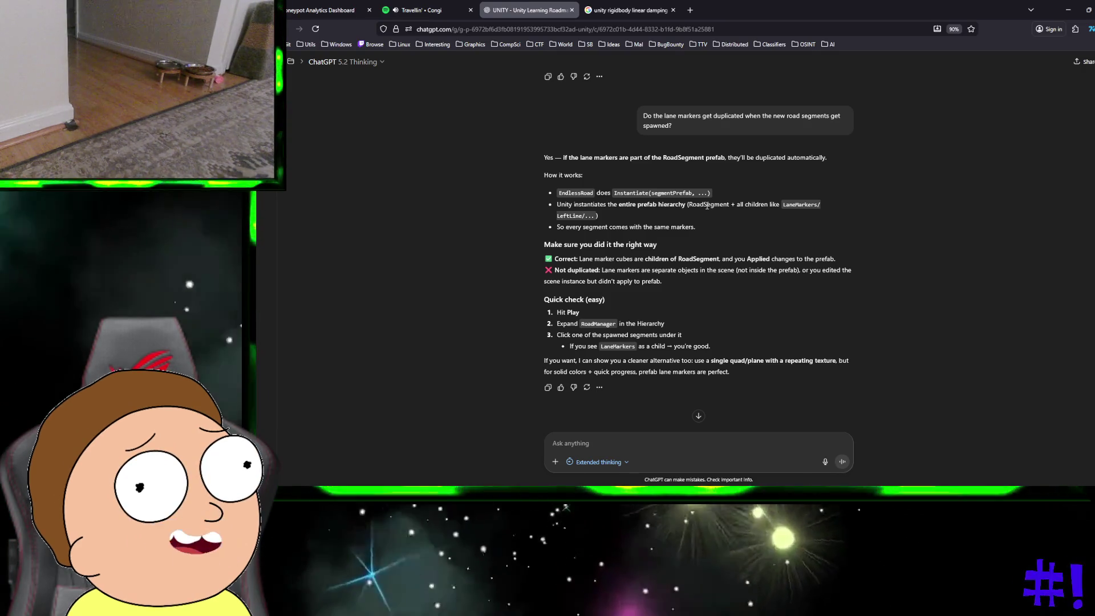
pyautogui.press('ctrl+super+Right')
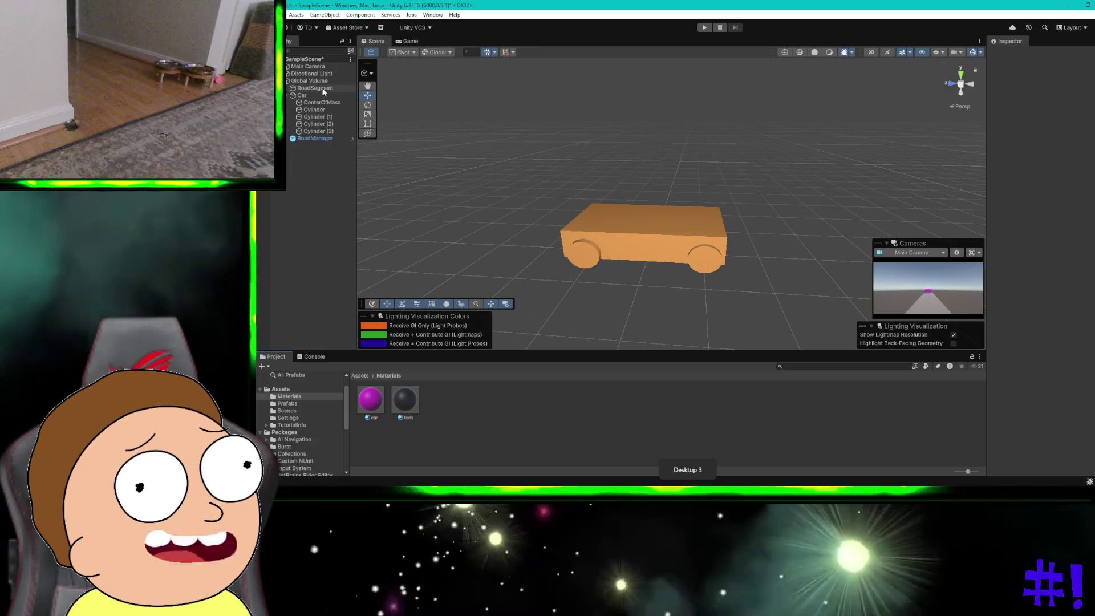
pyautogui.click(320, 88)
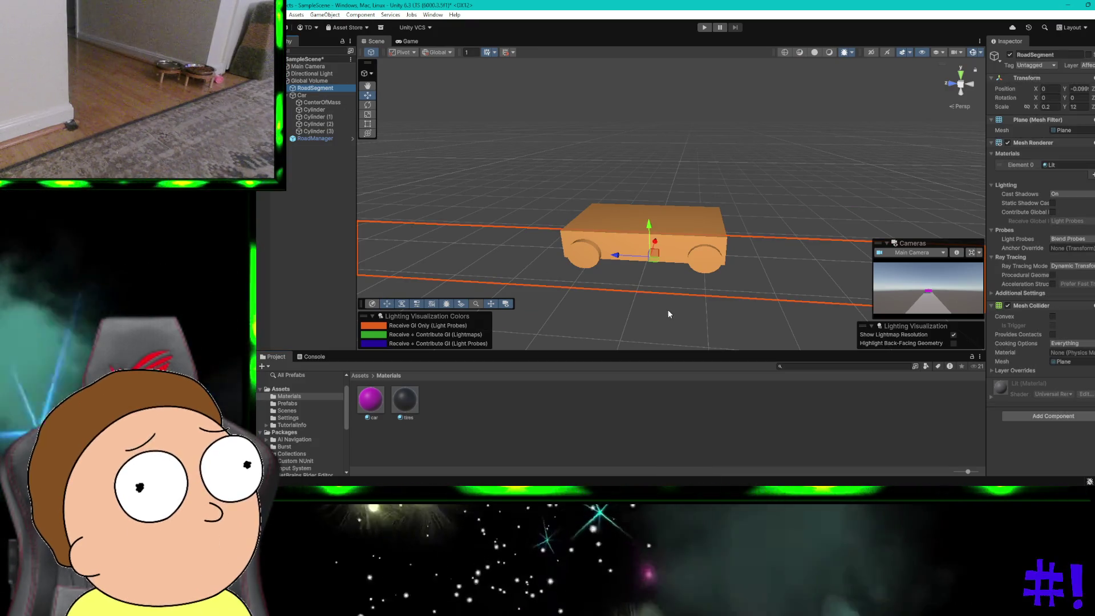
pyautogui.scroll(-5, 667, 309)
pyautogui.scroll(-5, 668, 311)
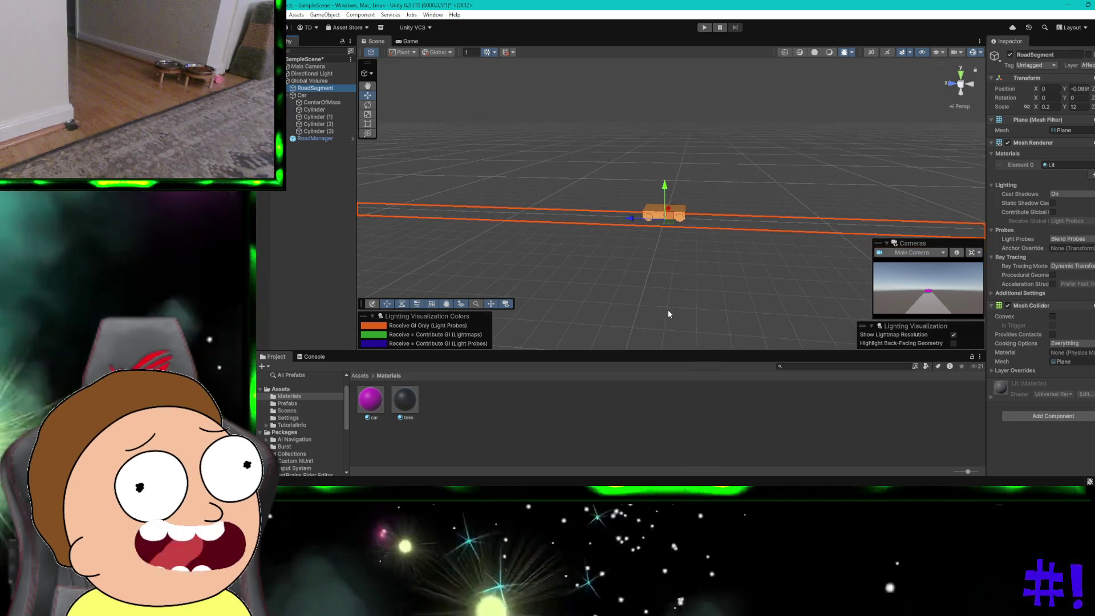
pyautogui.scroll(-1, 667, 309)
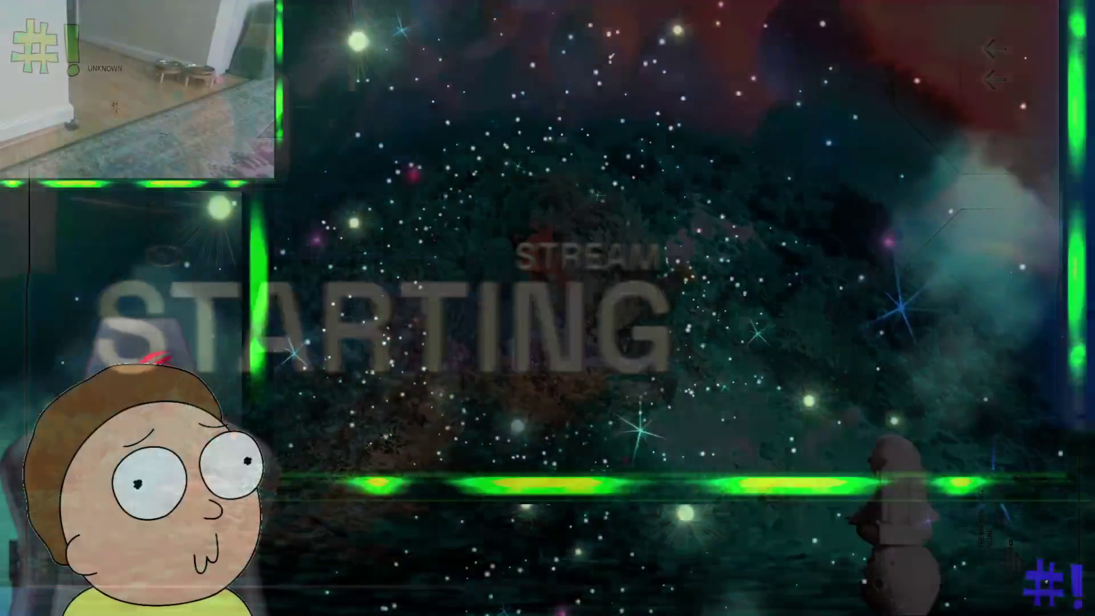
# Switch the OBS stream to the PC Gaming scene and return to the Unity desktop
pyautogui.click(304, 424)
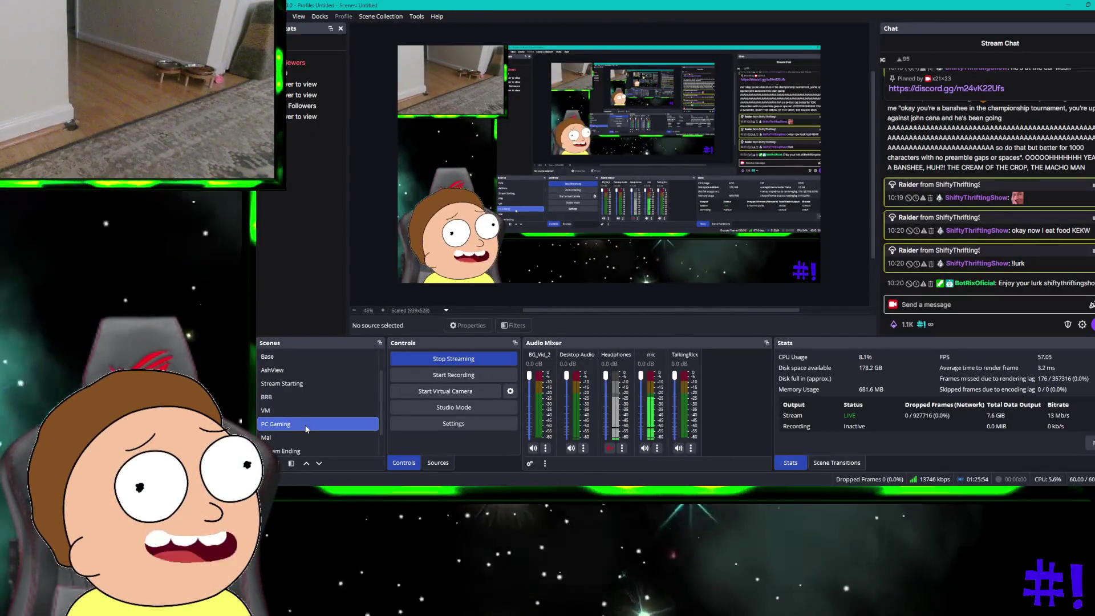
pyautogui.press('ctrl+super+Right')
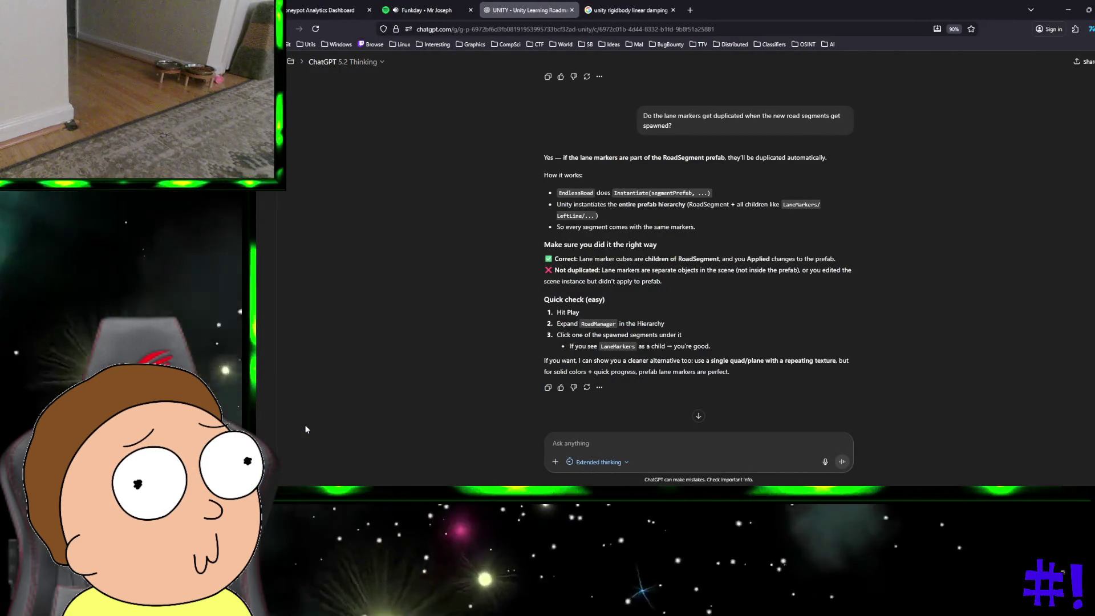
pyautogui.press('ctrl+super+Right')
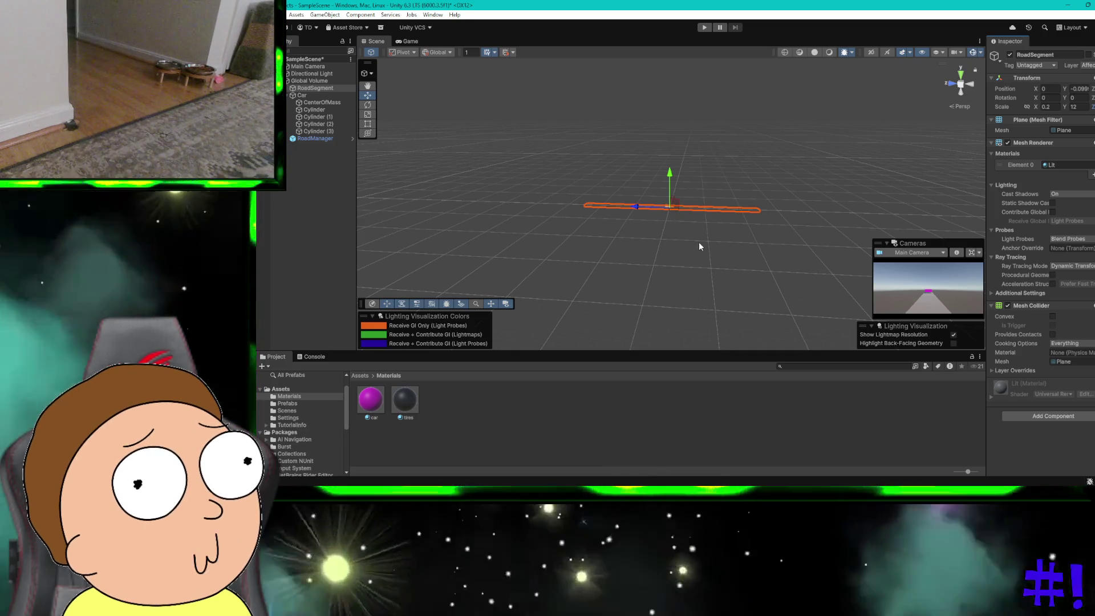
pyautogui.scroll(3, 699, 242)
pyautogui.scroll(2, 700, 242)
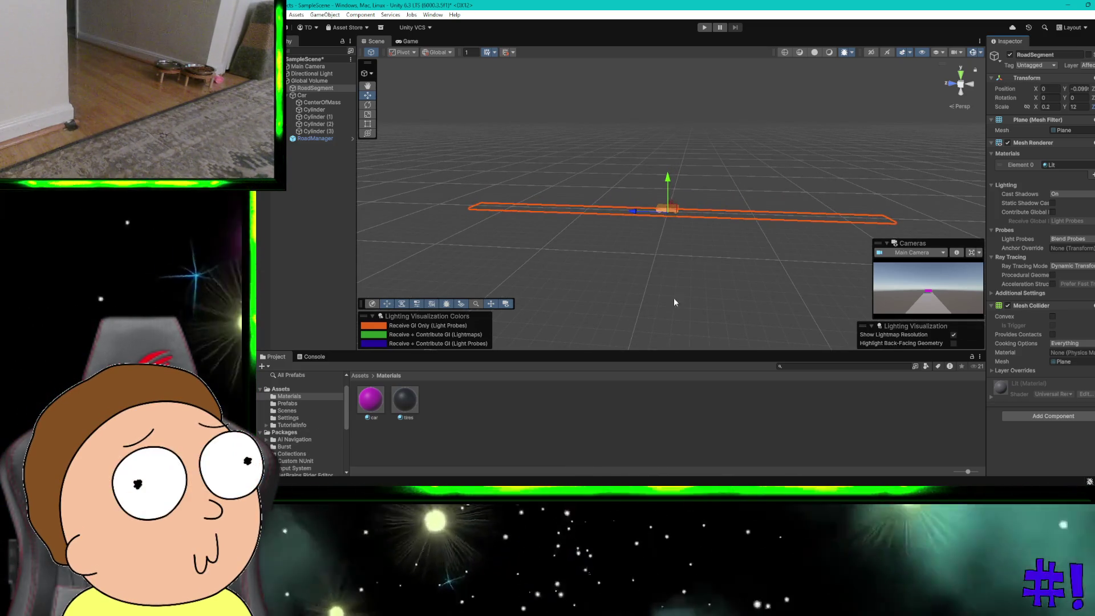
pyautogui.scroll(3, 744, 225)
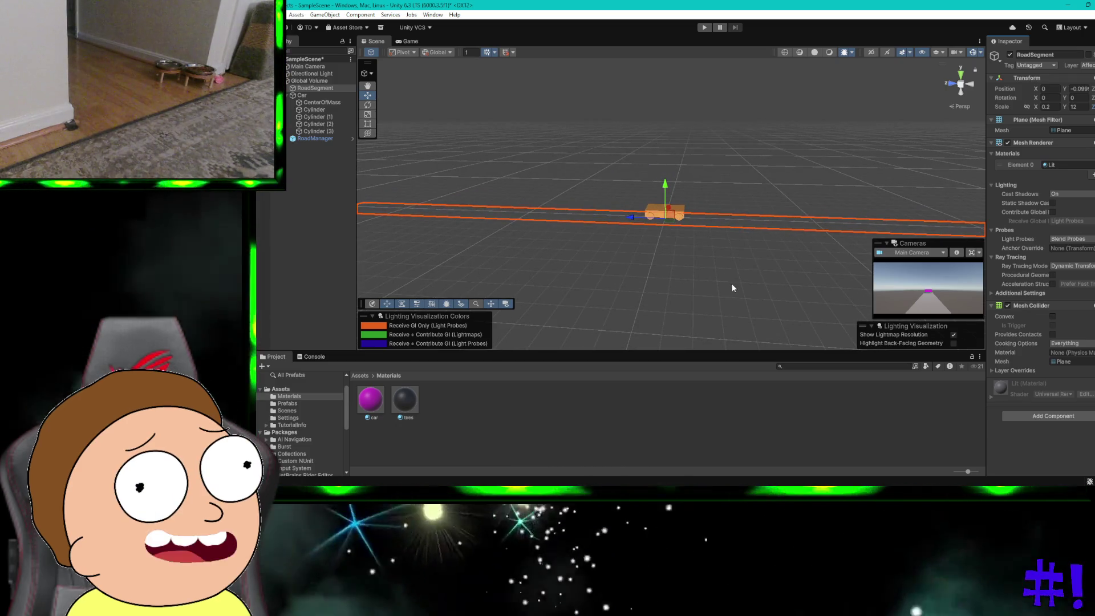
pyautogui.scroll(1, 731, 283)
pyautogui.moveTo(731, 288); pyautogui.dragTo(691, 290)
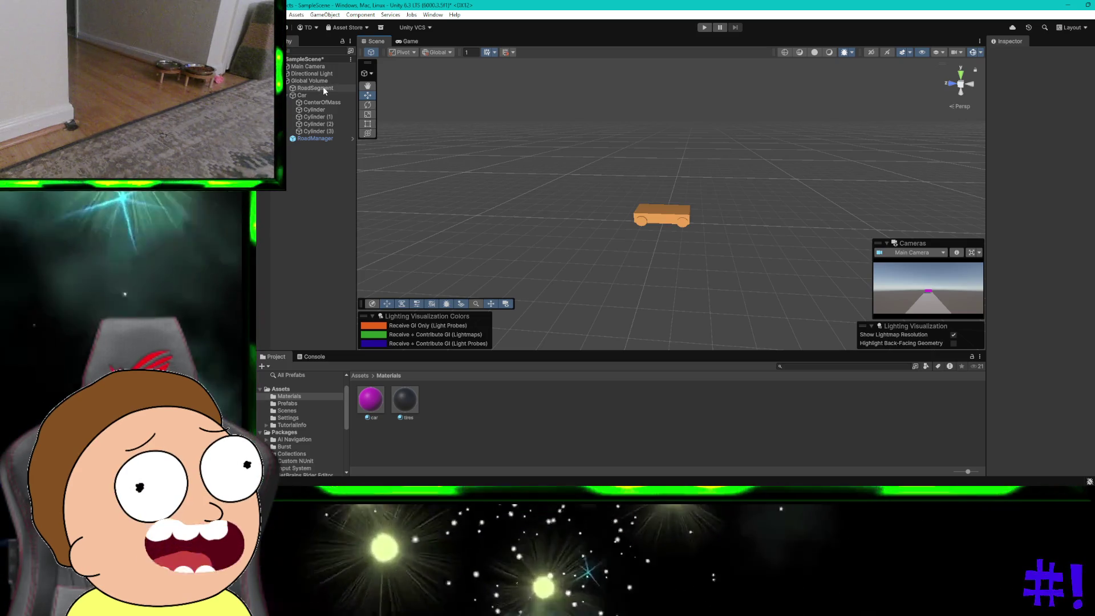
pyautogui.click(322, 88)
pyautogui.scroll(-1, 675, 211)
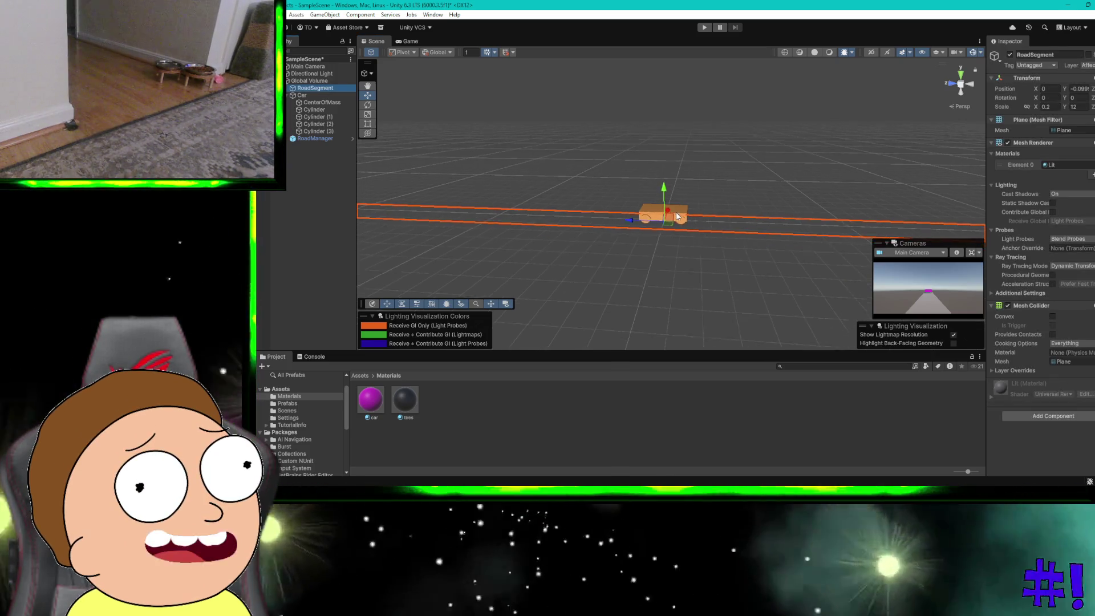
pyautogui.scroll(-1, 737, 113)
pyautogui.scroll(-1, 738, 115)
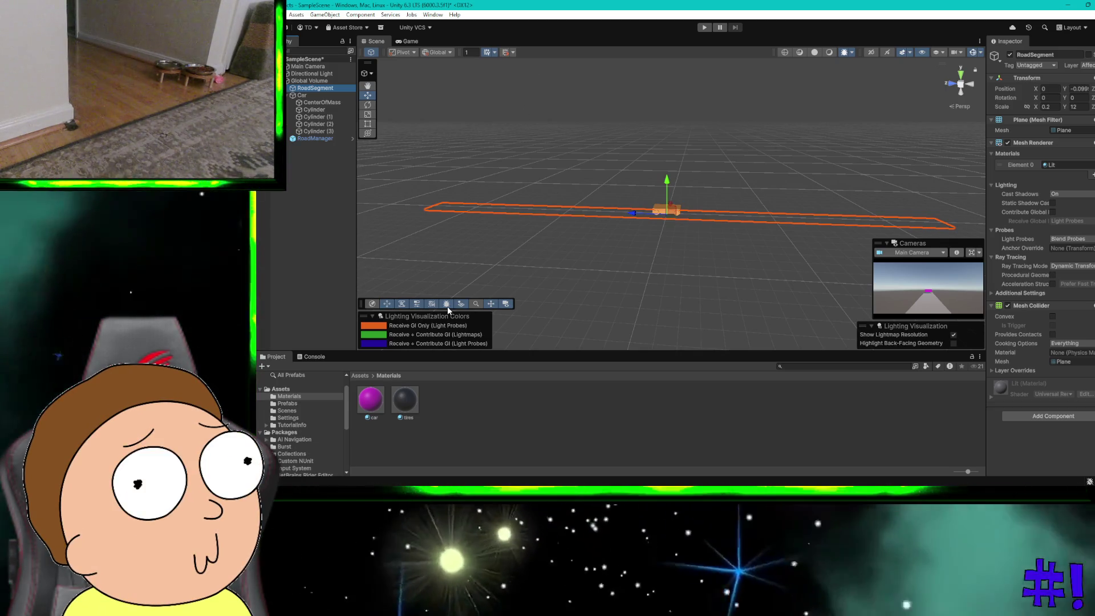
pyautogui.rightClick(453, 404)
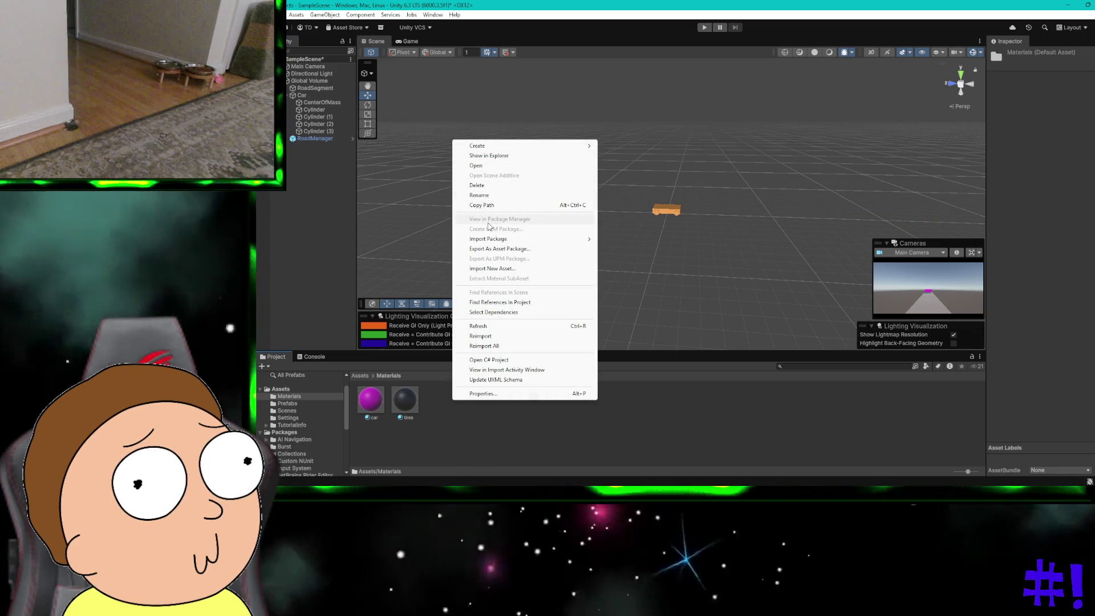
# Create a new material named lane in the Materials folder
pyautogui.moveTo(494, 149)
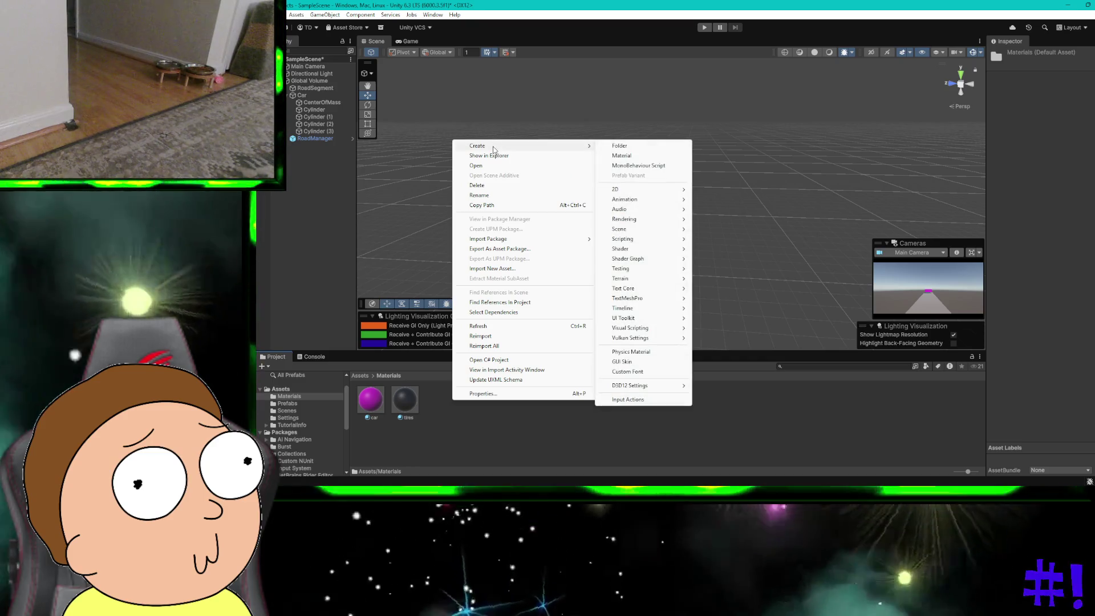
pyautogui.click(621, 156)
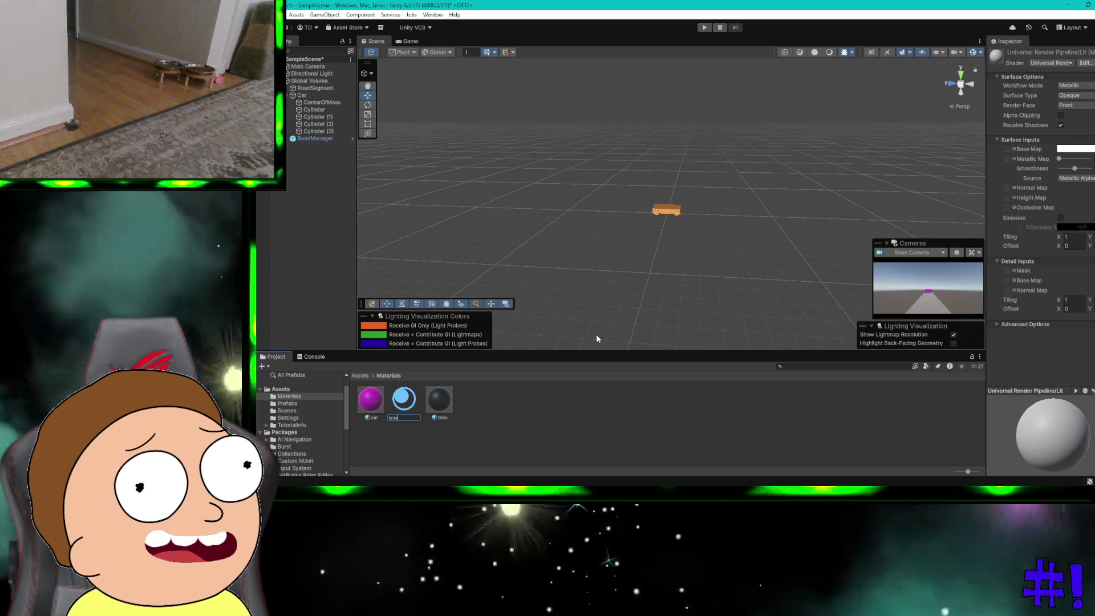
pyautogui.press('Return')
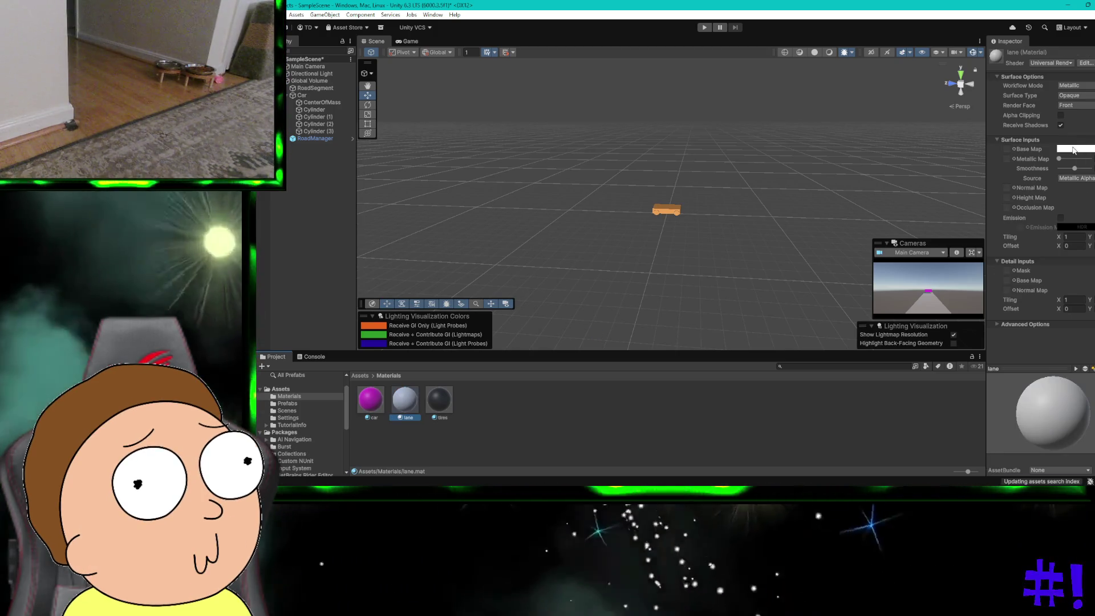
# Set the lane material's Base Map colour to a bright yellow
pyautogui.click(1075, 149)
pyautogui.moveTo(1070, 174); pyautogui.dragTo(1088, 183)
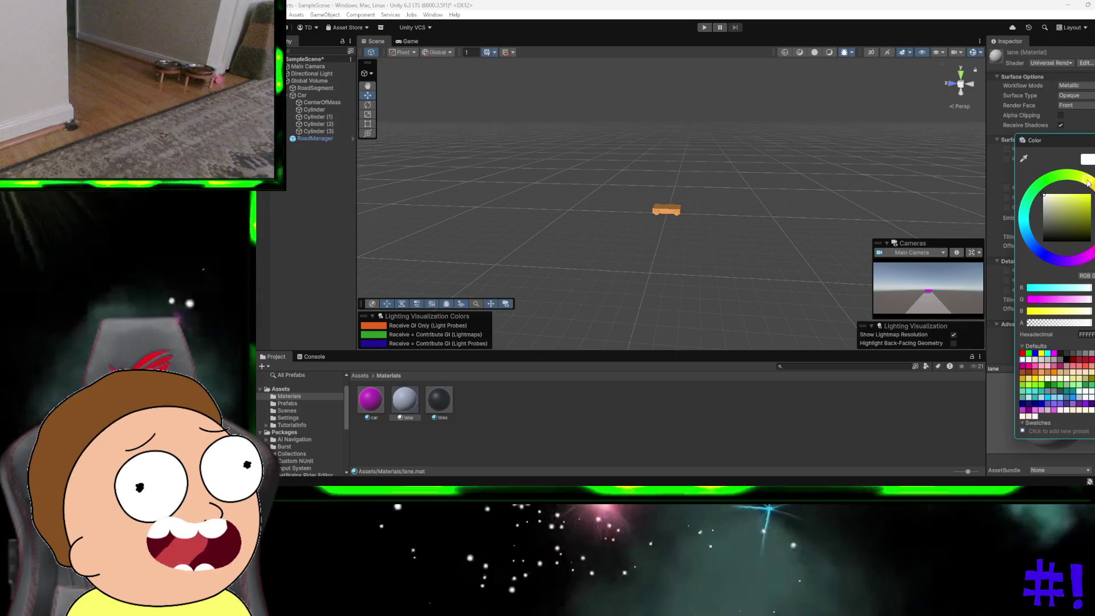
pyautogui.click(1088, 204)
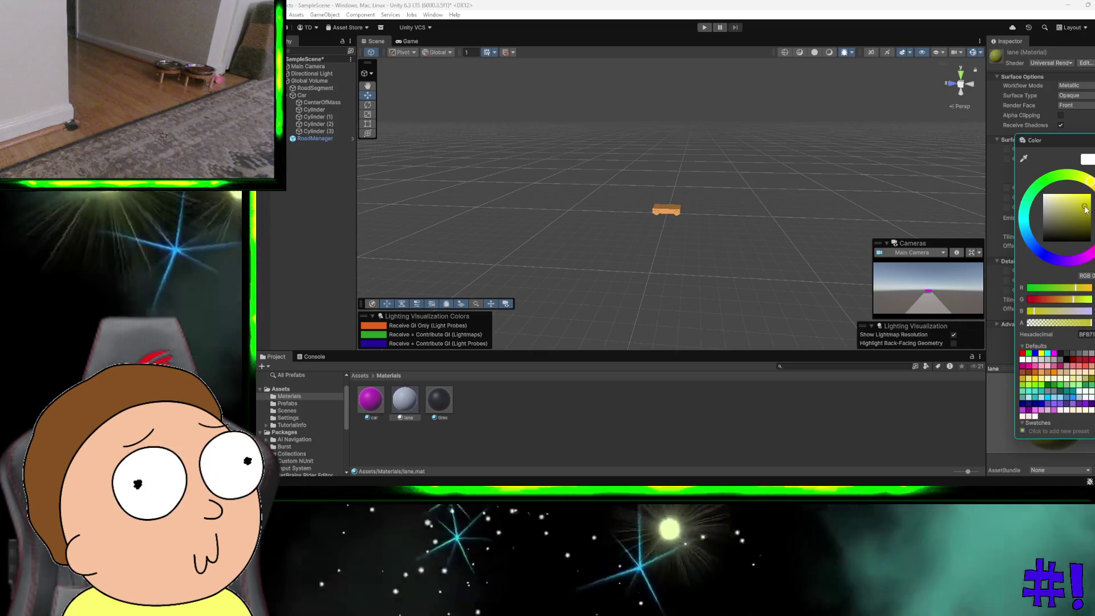
pyautogui.moveTo(1089, 205); pyautogui.dragTo(1091, 203)
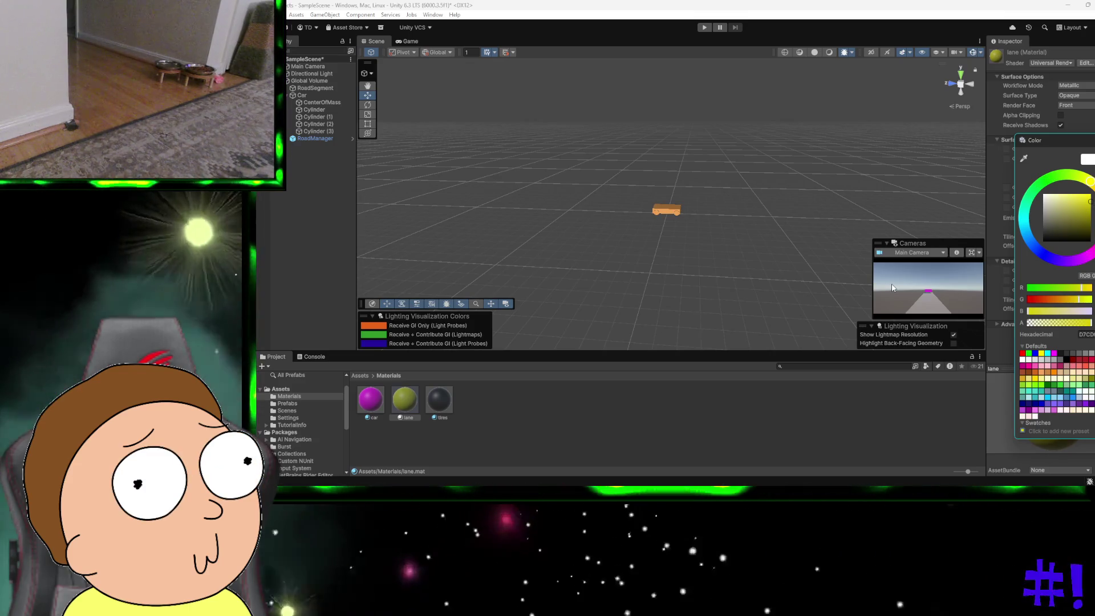
pyautogui.click(774, 229)
pyautogui.scroll(3, 764, 238)
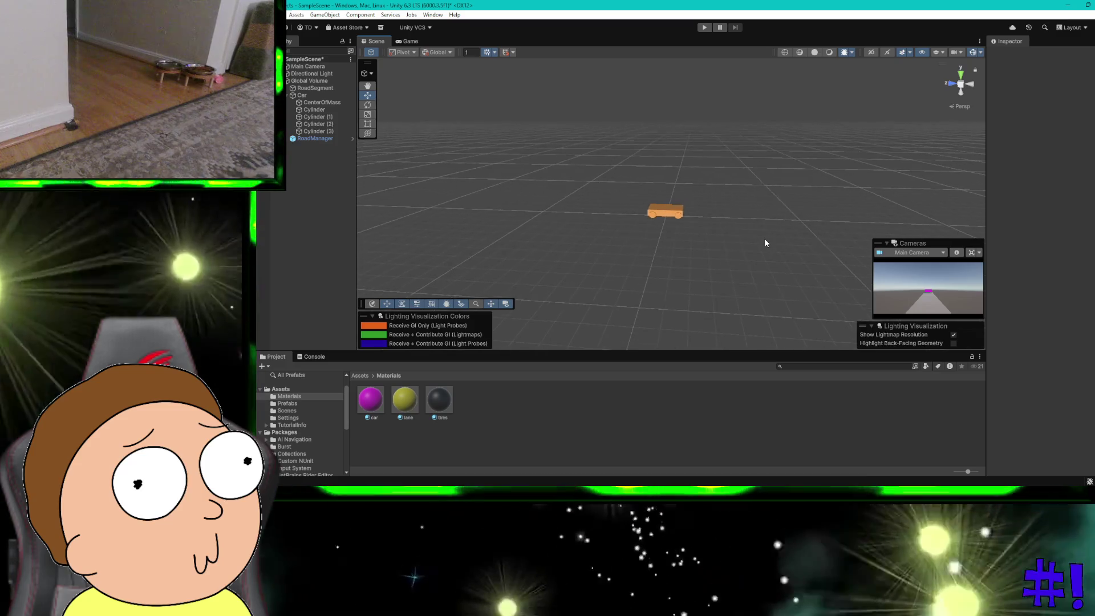
pyautogui.moveTo(764, 239); pyautogui.dragTo(692, 246)
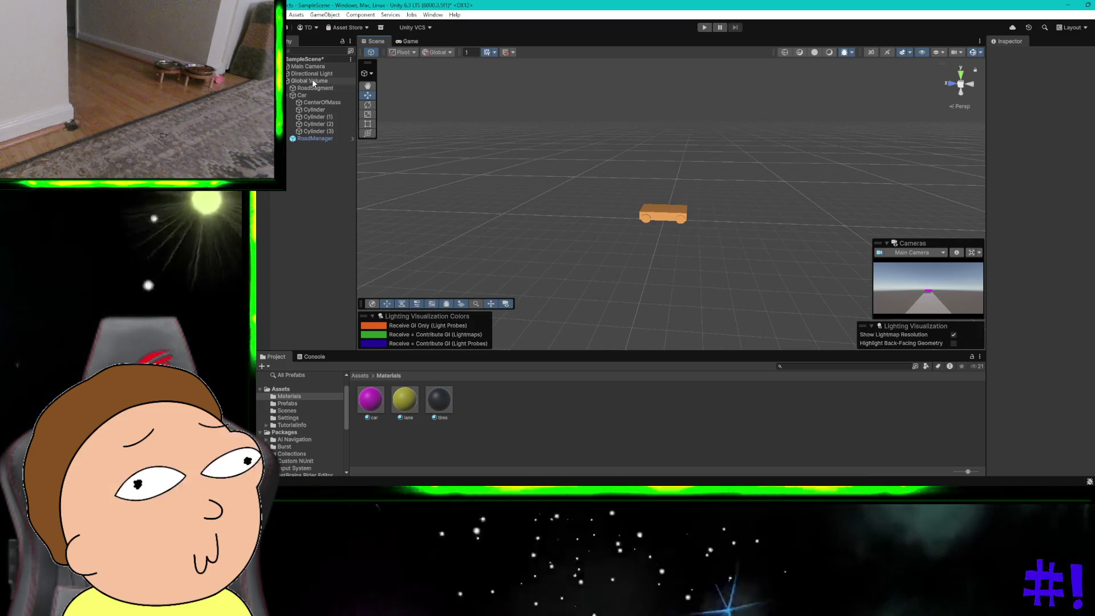
# Add a Plane under RoadSegment and name it laneMarker1
pyautogui.click(311, 88)
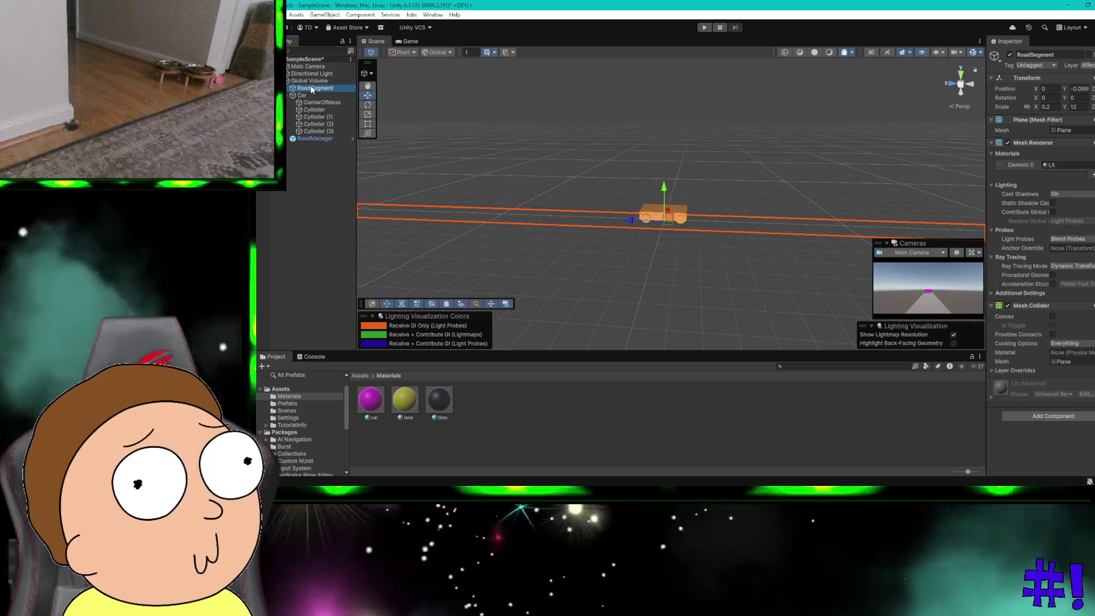
pyautogui.rightClick(311, 88)
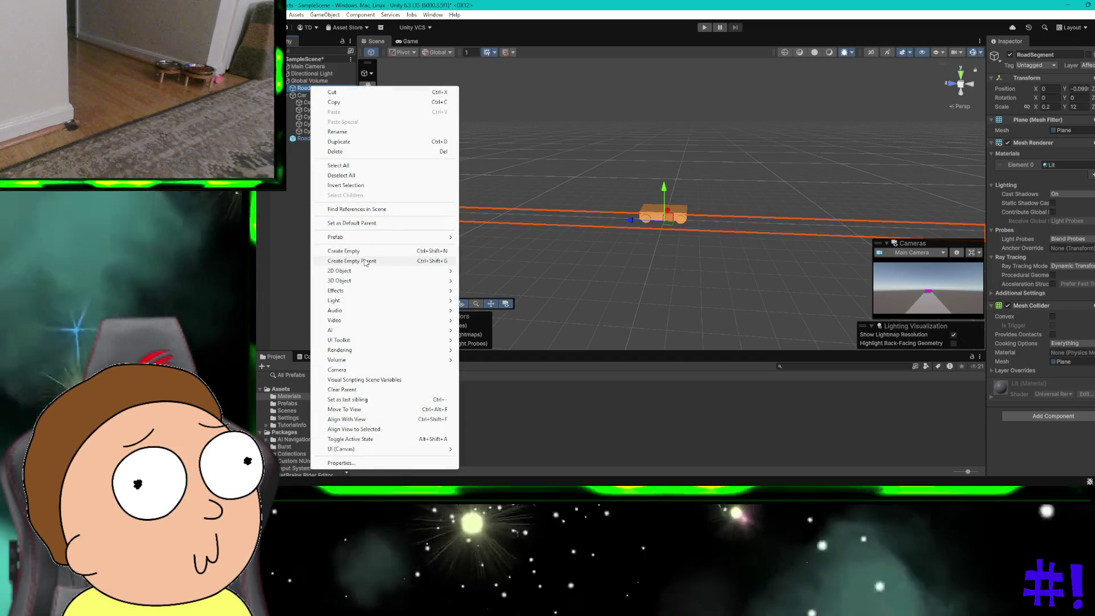
pyautogui.moveTo(365, 271)
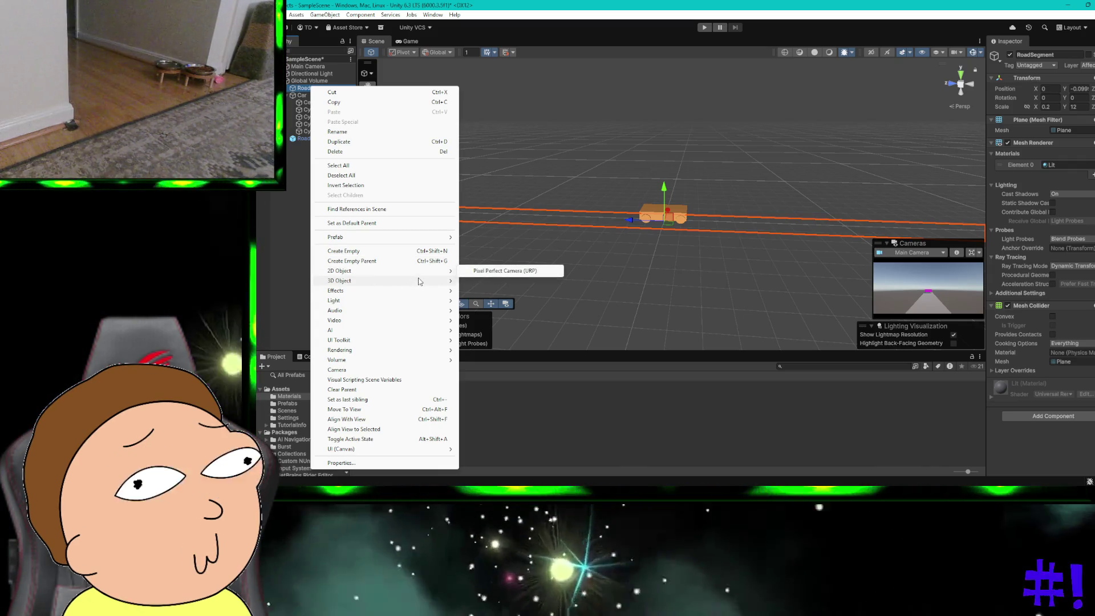
pyautogui.moveTo(418, 279)
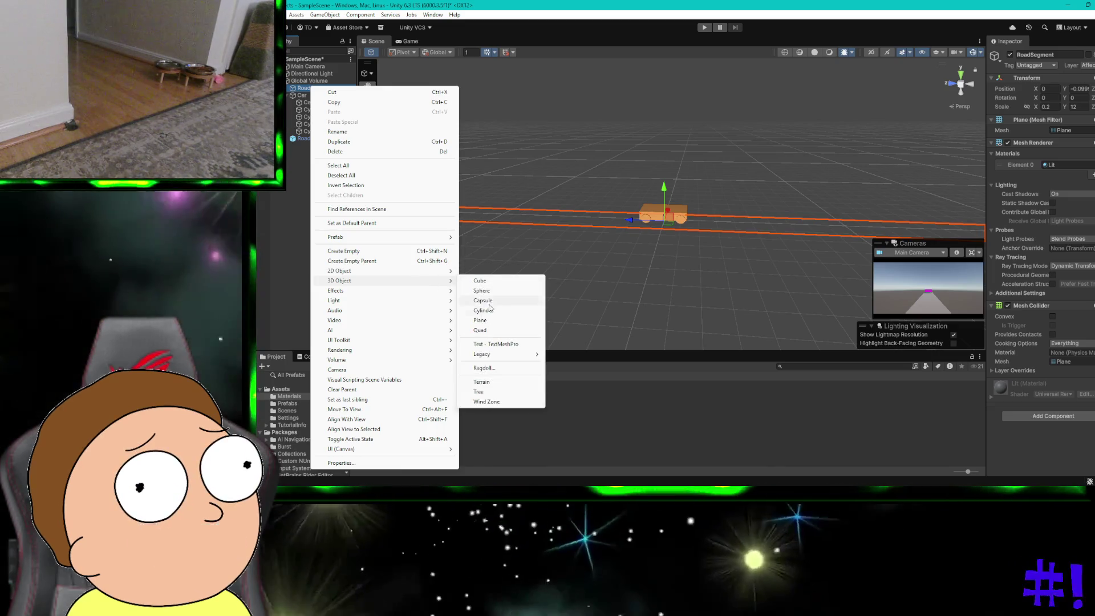
pyautogui.click(484, 320)
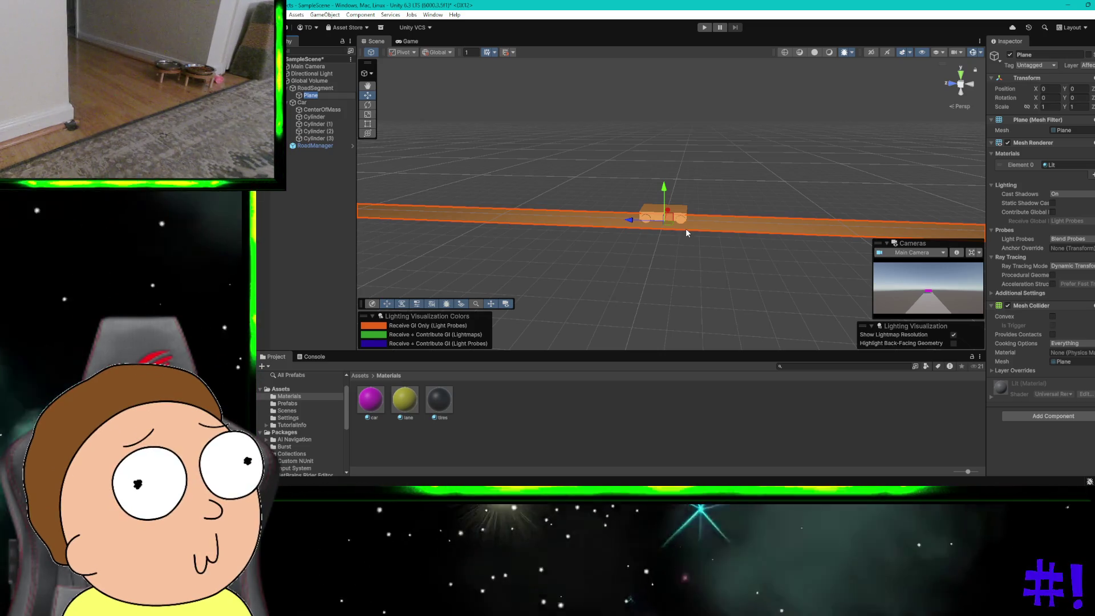
pyautogui.write('laneMarker')
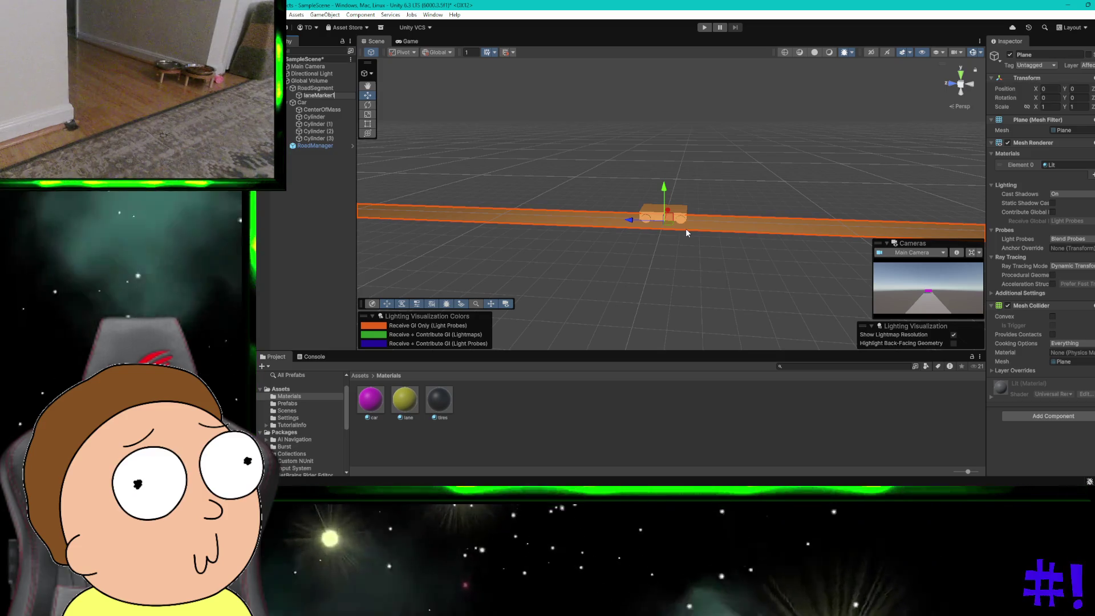
pyautogui.press('Return')
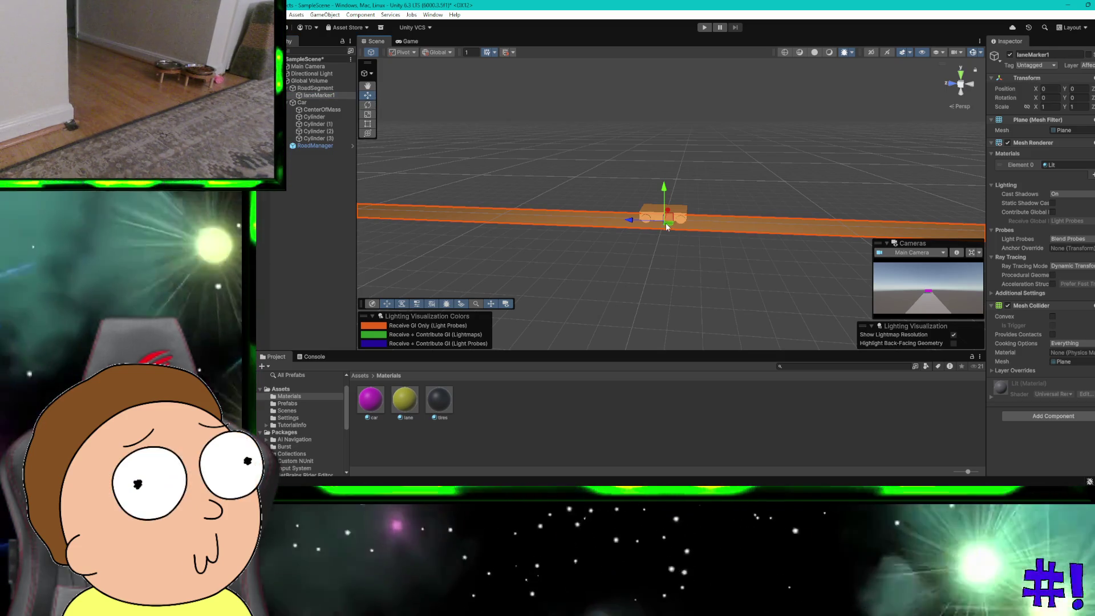
# Slide laneMarker1 along the road, comparing its transform with RoadSegment's, and open its material choices
pyautogui.moveTo(640, 221)
pyautogui.mouseDown()
pyautogui.moveTo(581, 216)
pyautogui.moveTo(741, 224)
pyautogui.moveTo(616, 219)
pyautogui.mouseUp()
pyautogui.click(317, 95)
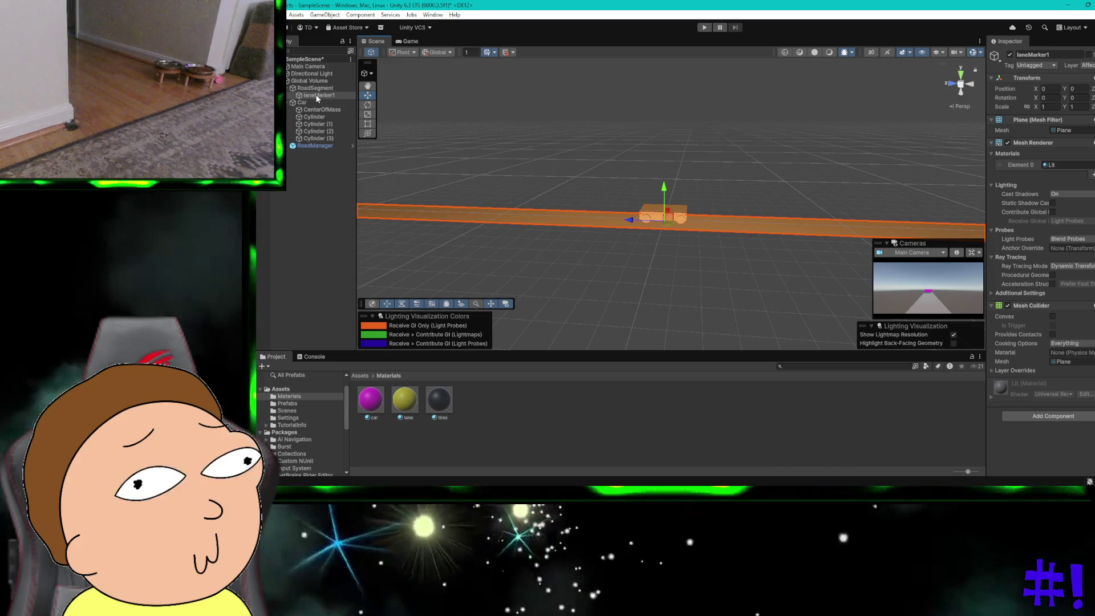
pyautogui.click(315, 89)
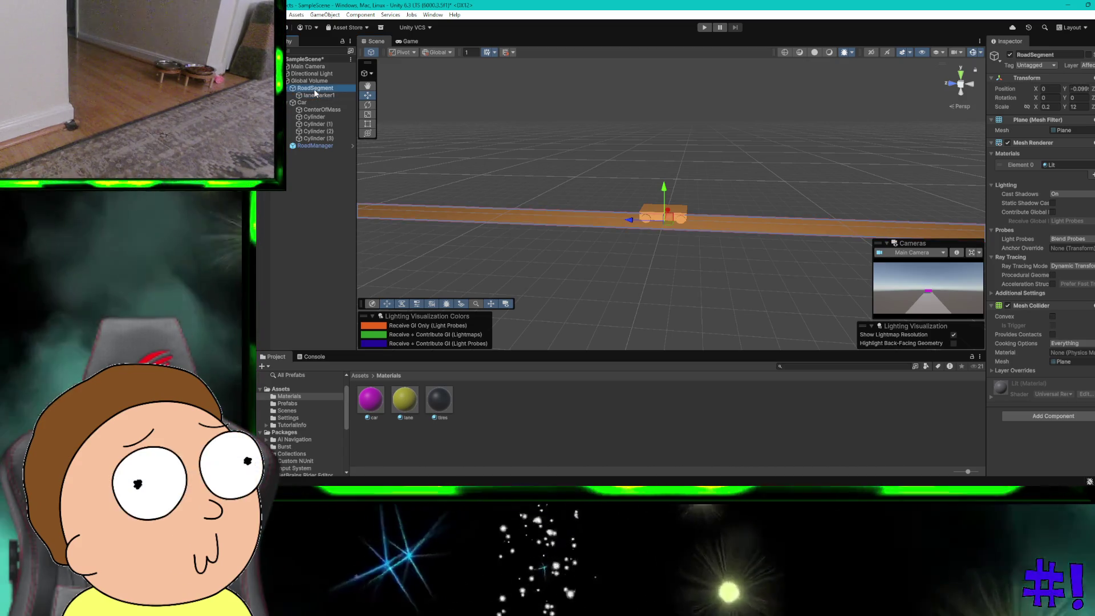
pyautogui.click(315, 96)
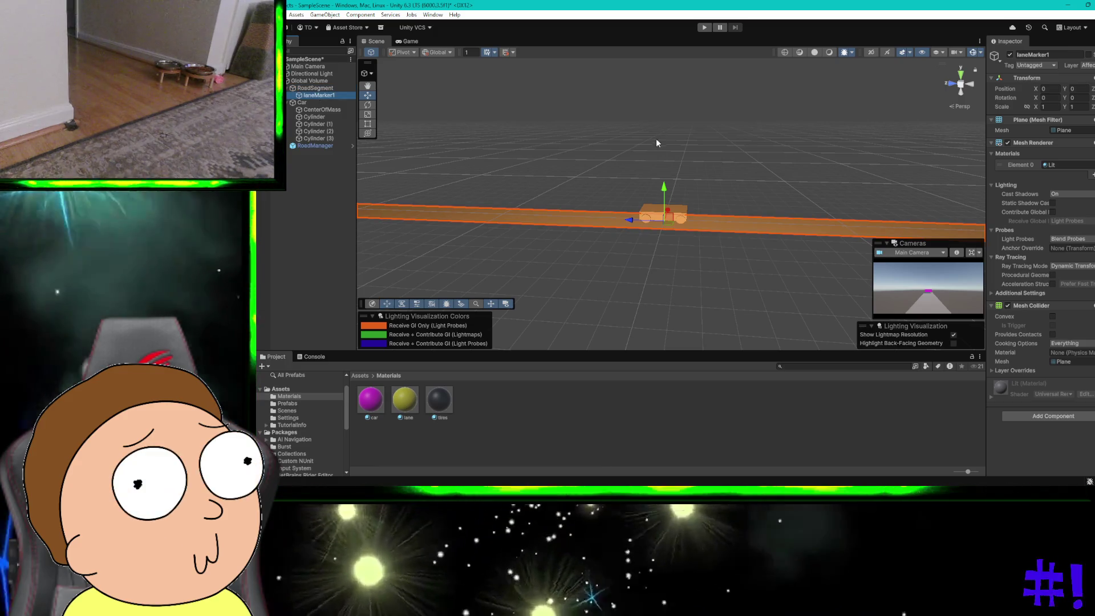
pyautogui.moveTo(663, 187); pyautogui.dragTo(663, 184)
pyautogui.hotkey('ctrl', 'z')
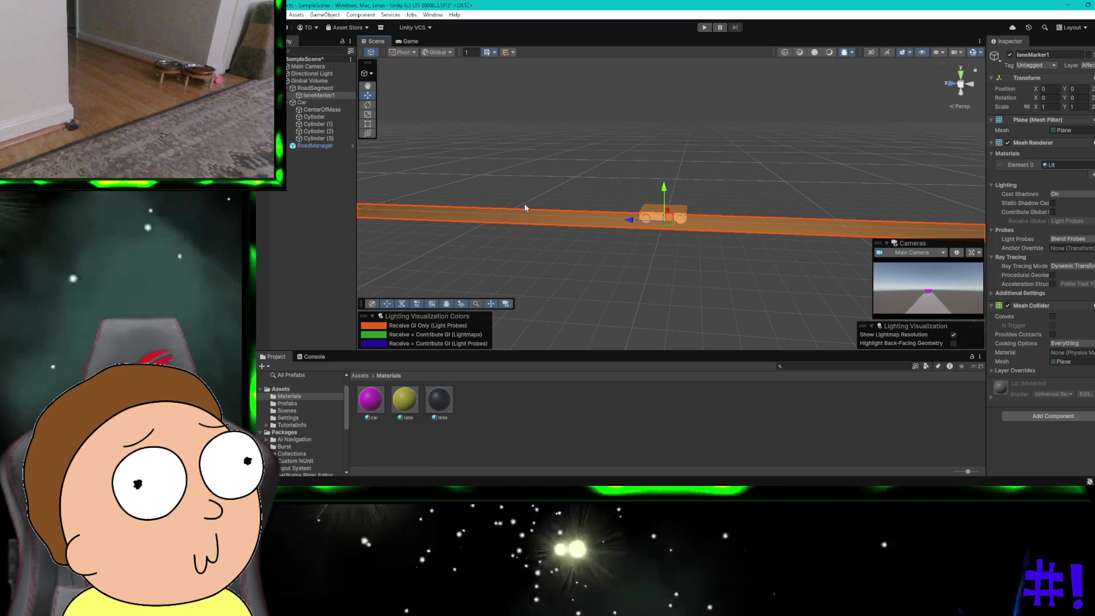
pyautogui.click(307, 89)
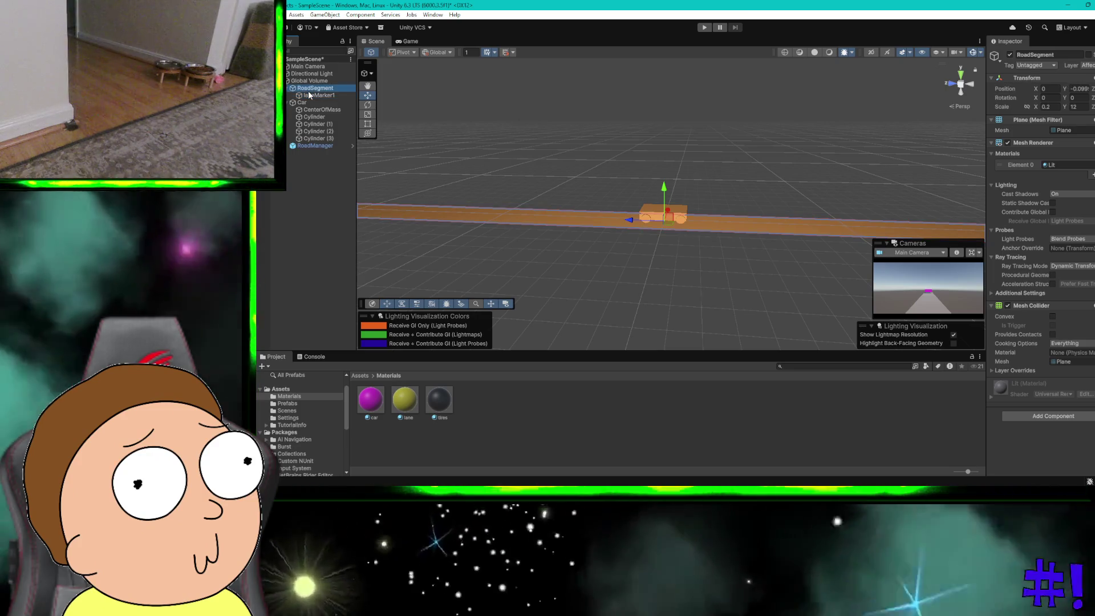
pyautogui.click(309, 94)
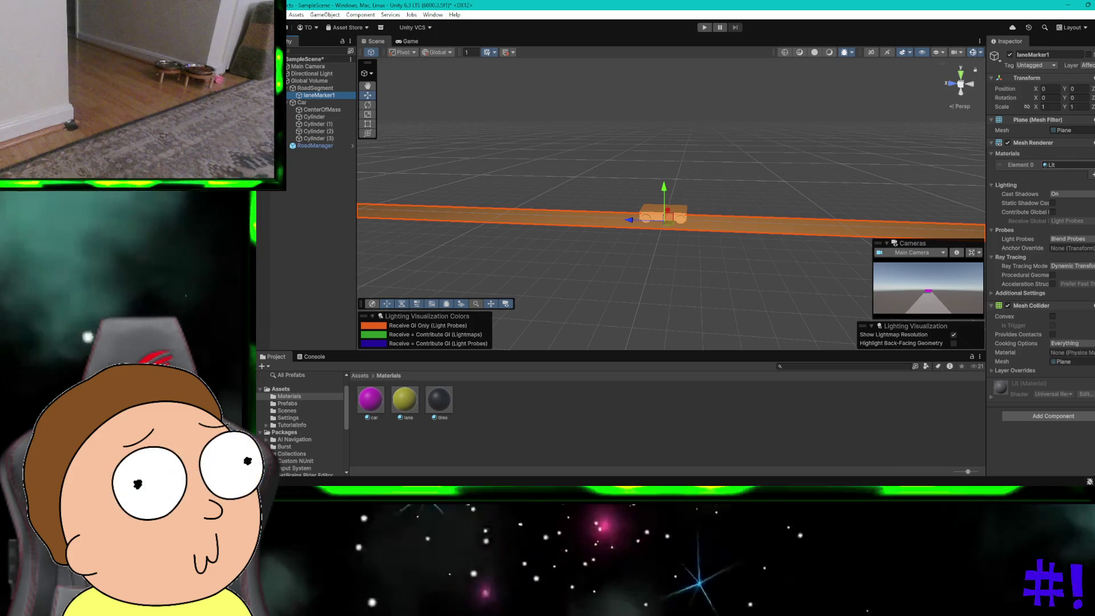
pyautogui.click(1091, 164)
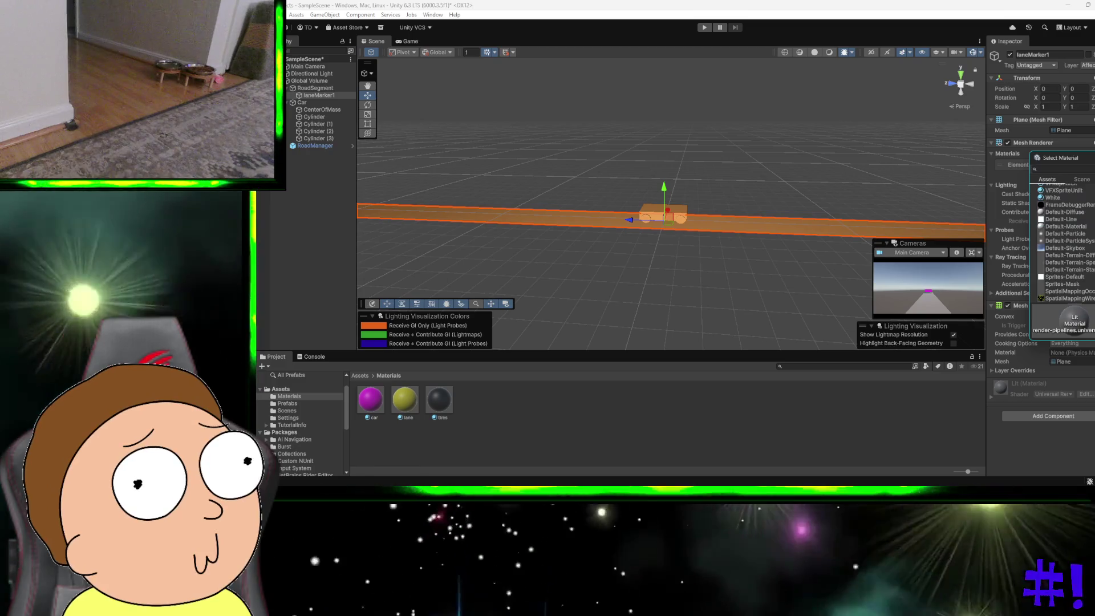
# Try the lane material on laneMarker1, revert to Lit, and switch to the ChatGPT desktop
pyautogui.press('e')
pyautogui.click(1089, 169)
pyautogui.write('la')
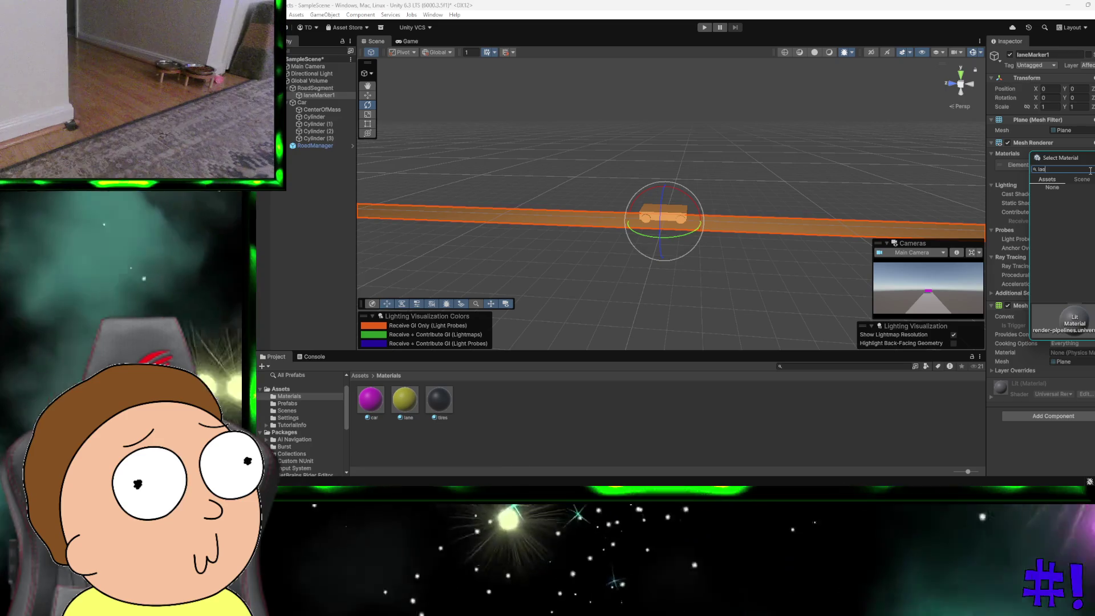
pyautogui.click(1064, 202)
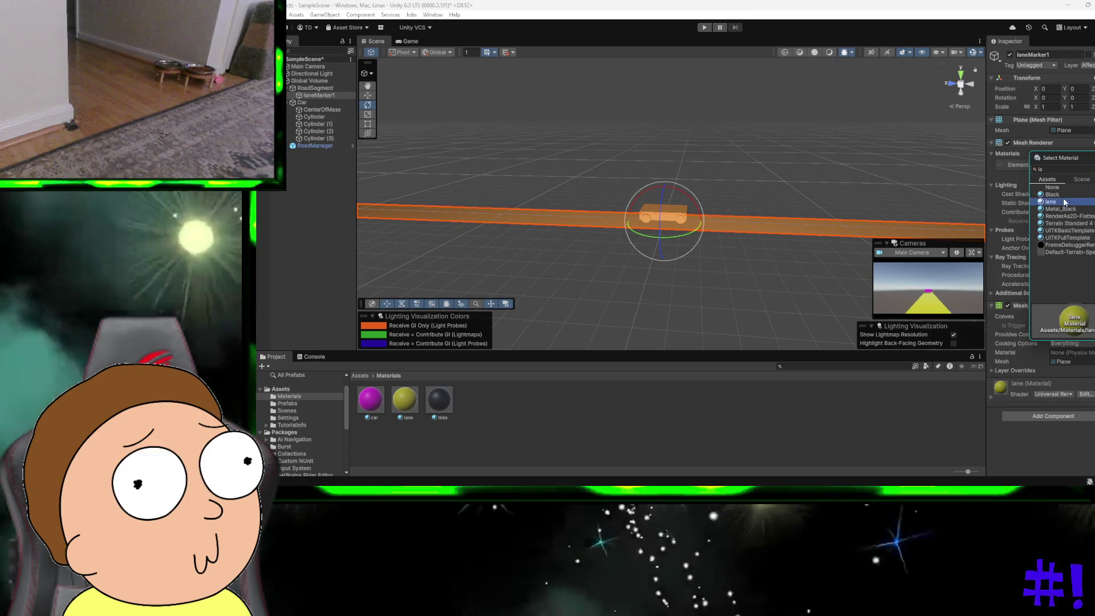
pyautogui.hotkey('ctrl', 'z')
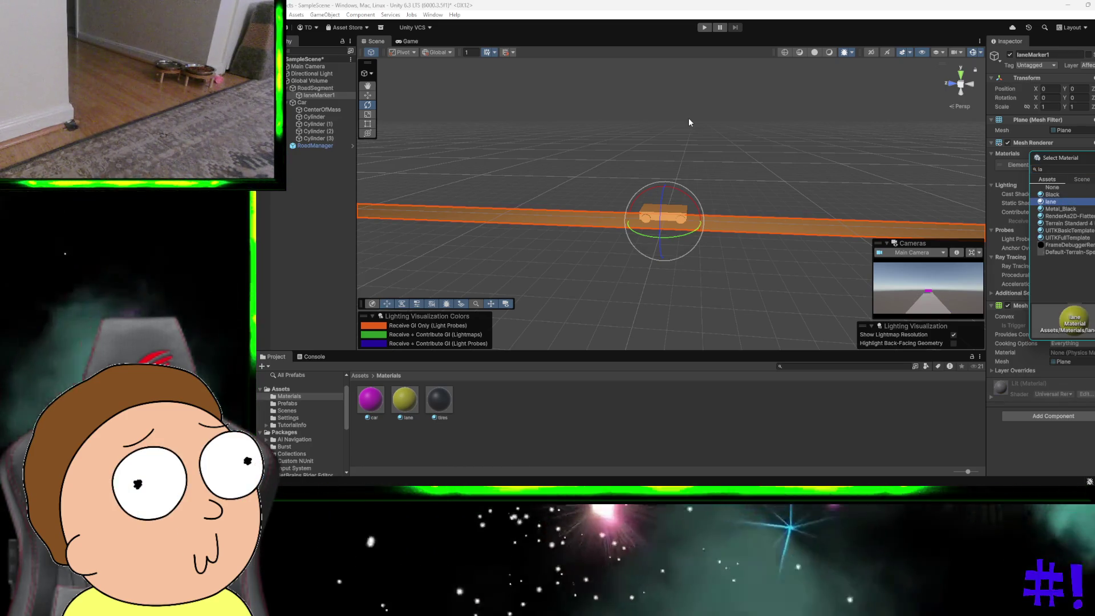
pyautogui.click(309, 95)
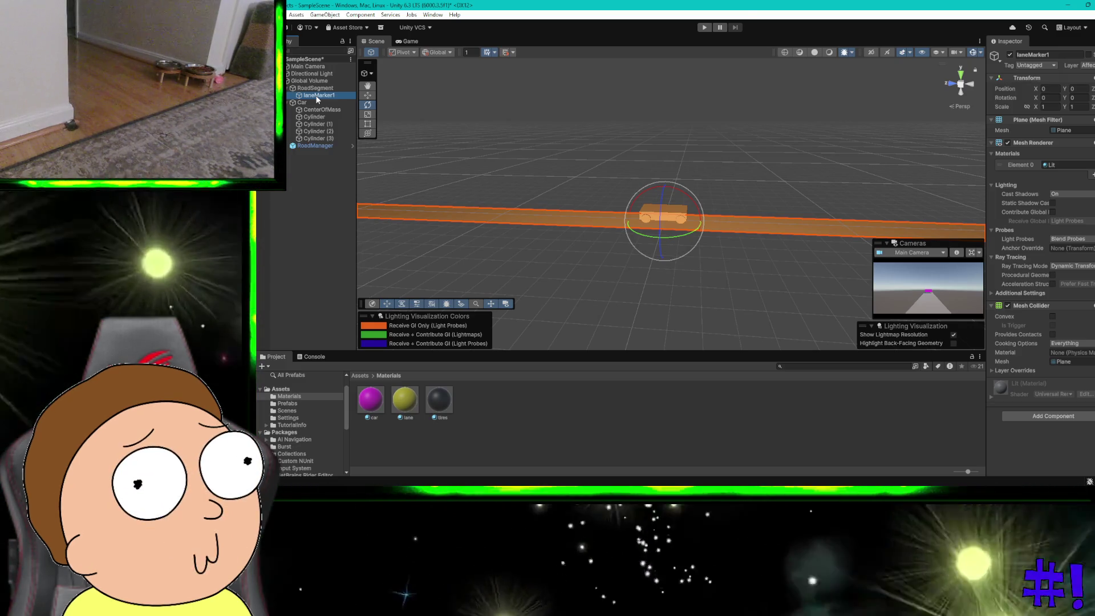
pyautogui.press('ctrl+super+Right')
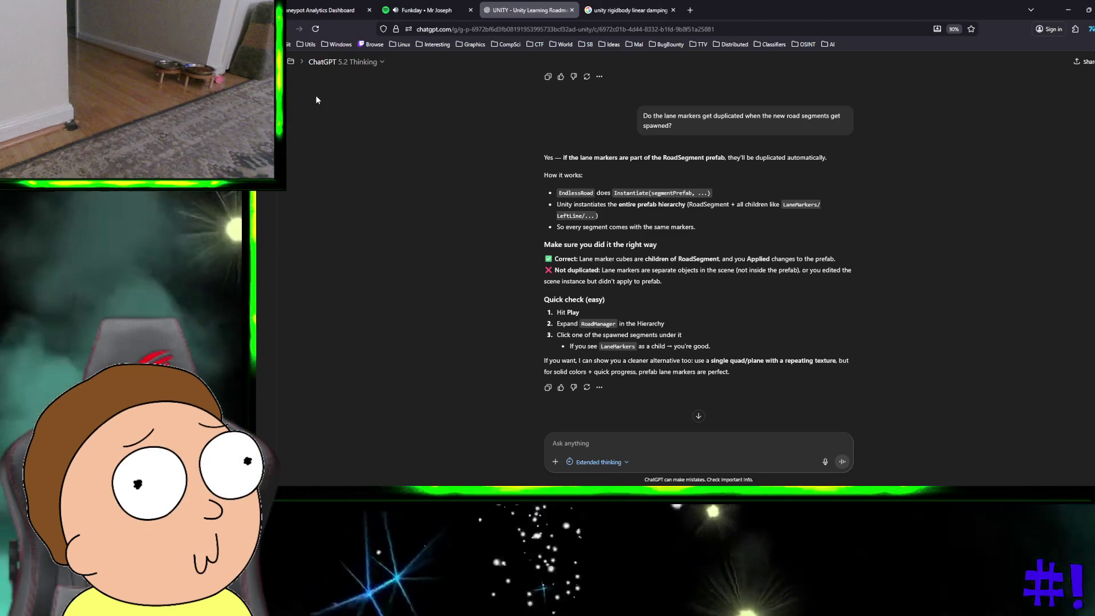
pyautogui.press('ctrl+super+Right')
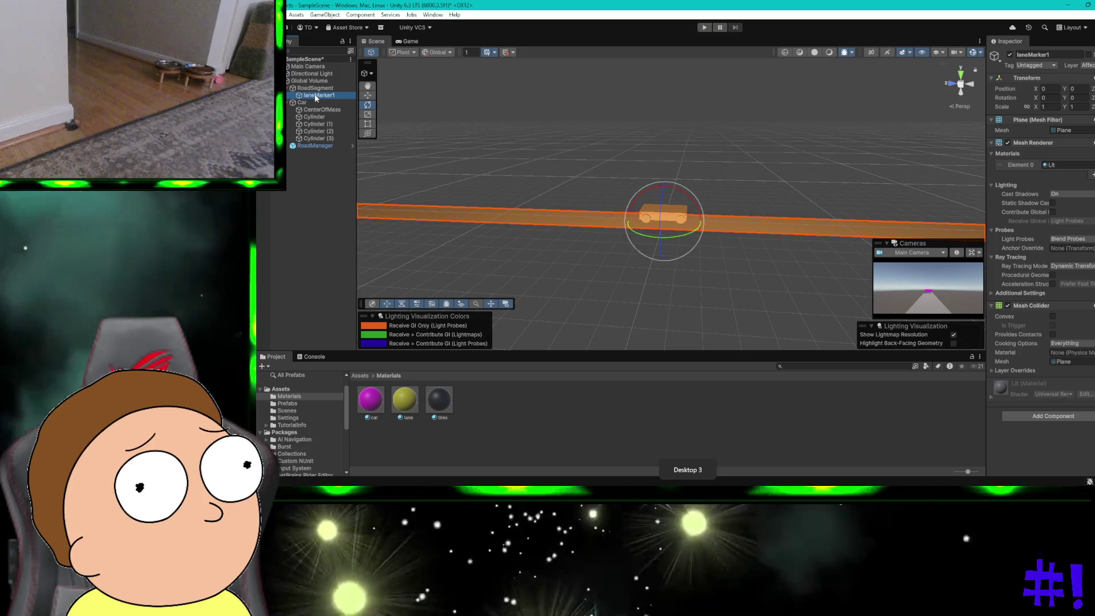
# Move laneMarker1 out of RoadSegment to the Hierarchy root
pyautogui.click(316, 89)
pyautogui.click(318, 95)
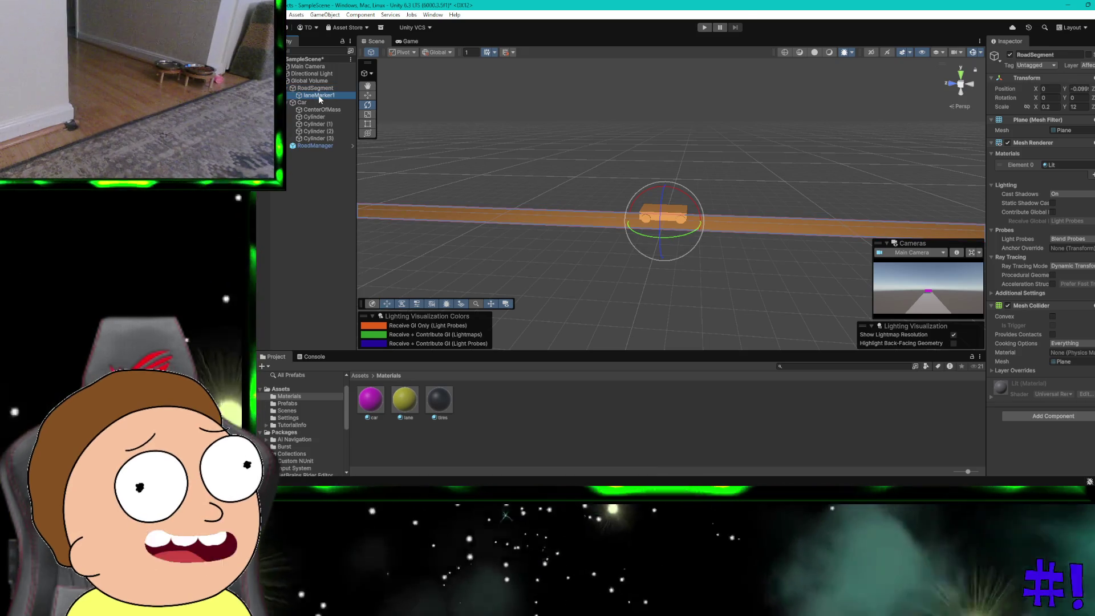
pyautogui.click(326, 89)
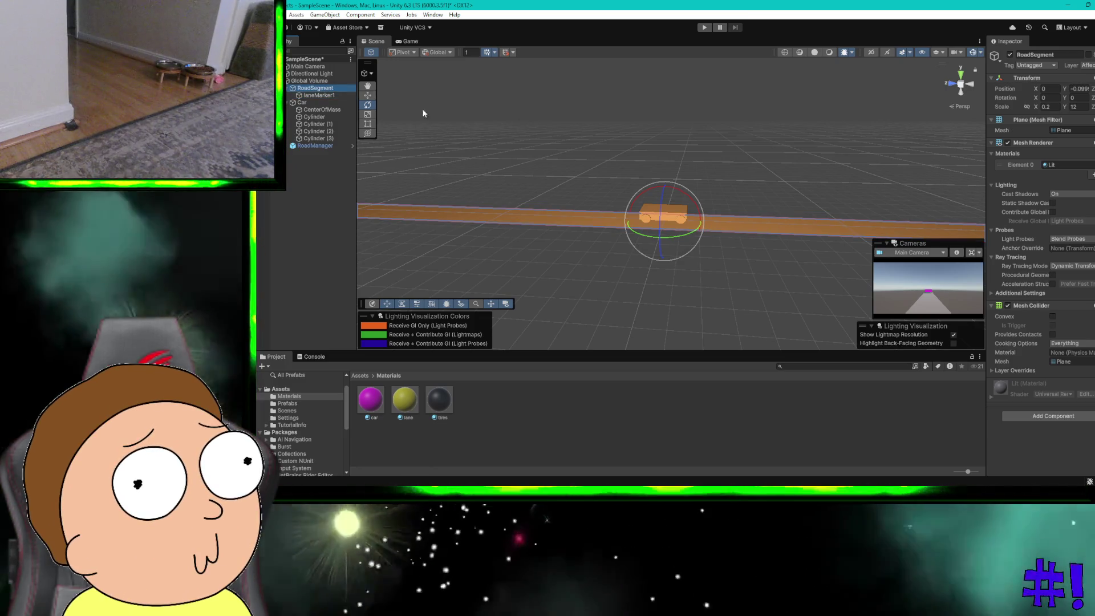
pyautogui.click(317, 95)
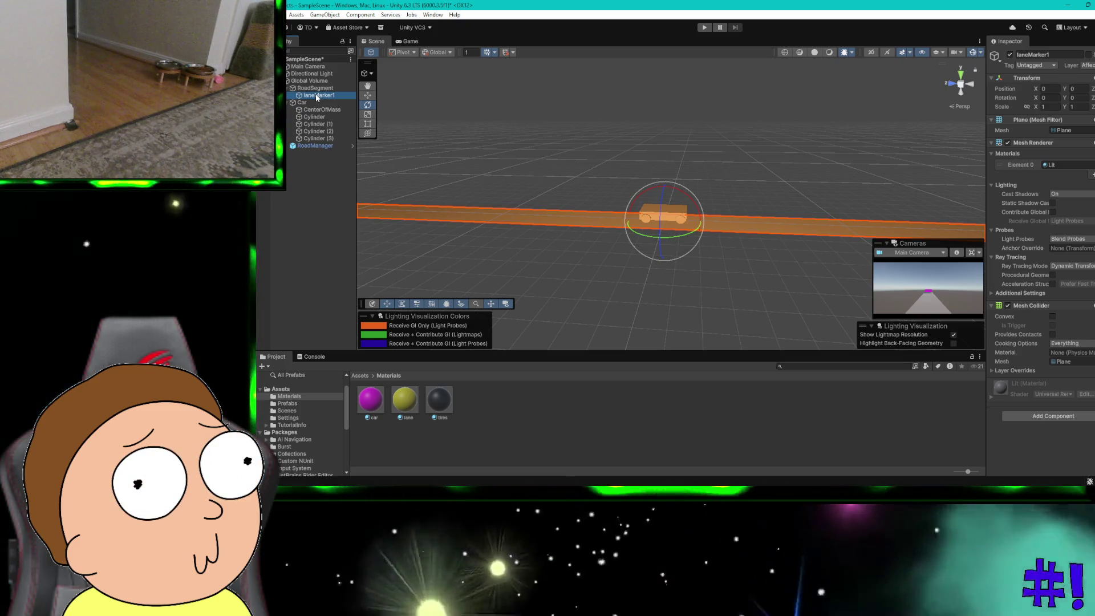
pyautogui.moveTo(316, 94); pyautogui.dragTo(291, 168)
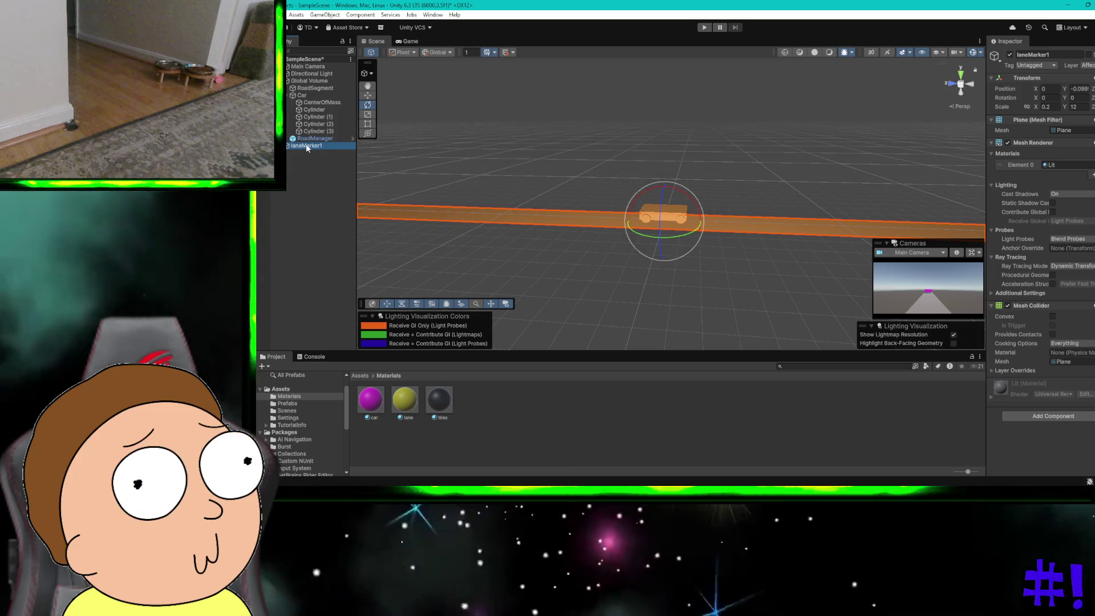
# Duplicate laneMarker1 with Ctrl+D and slide the copies further down the road
pyautogui.click(307, 89)
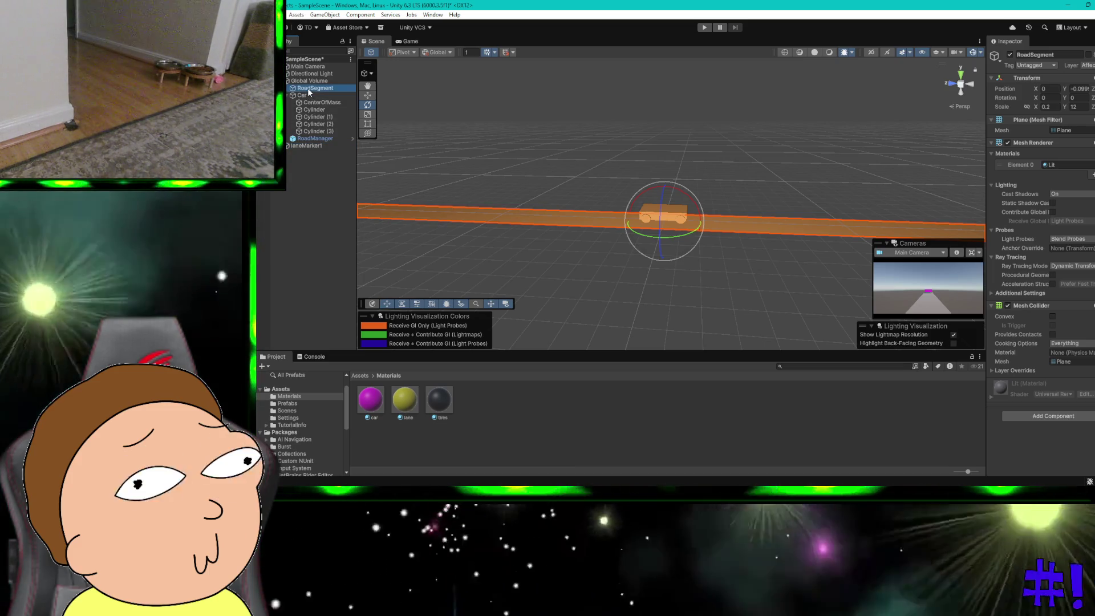
pyautogui.click(307, 146)
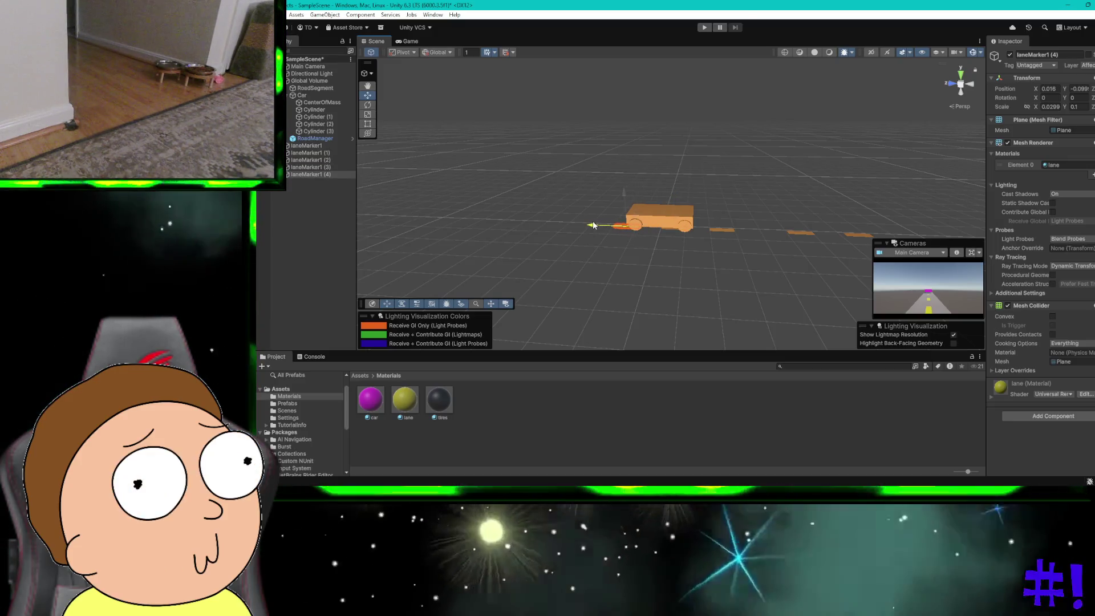
pyautogui.hotkey('ctrl', 'd')
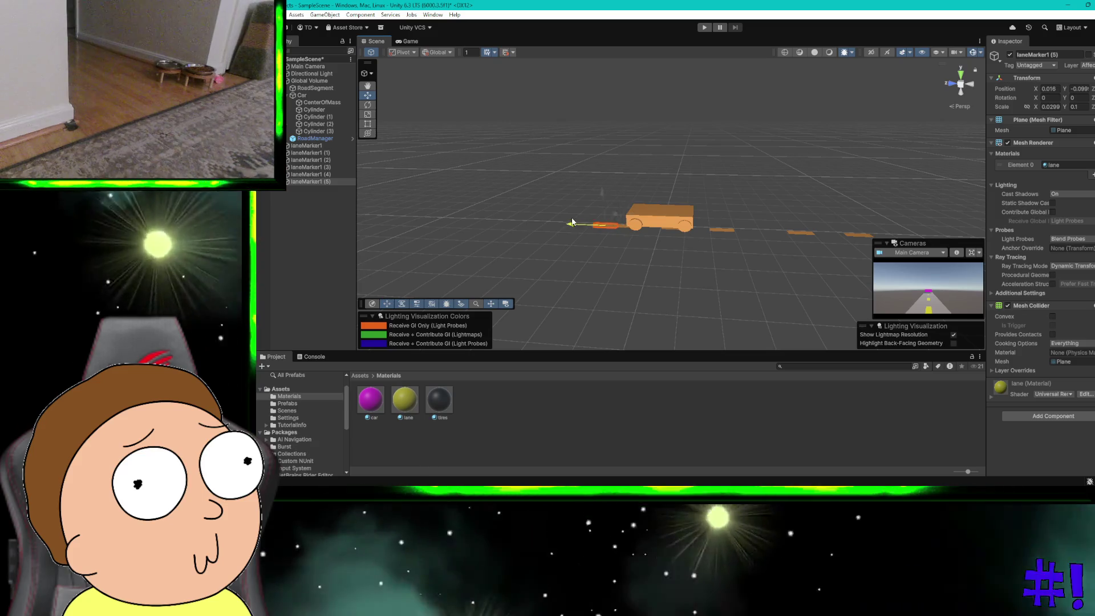
pyautogui.moveTo(591, 223); pyautogui.dragTo(543, 220)
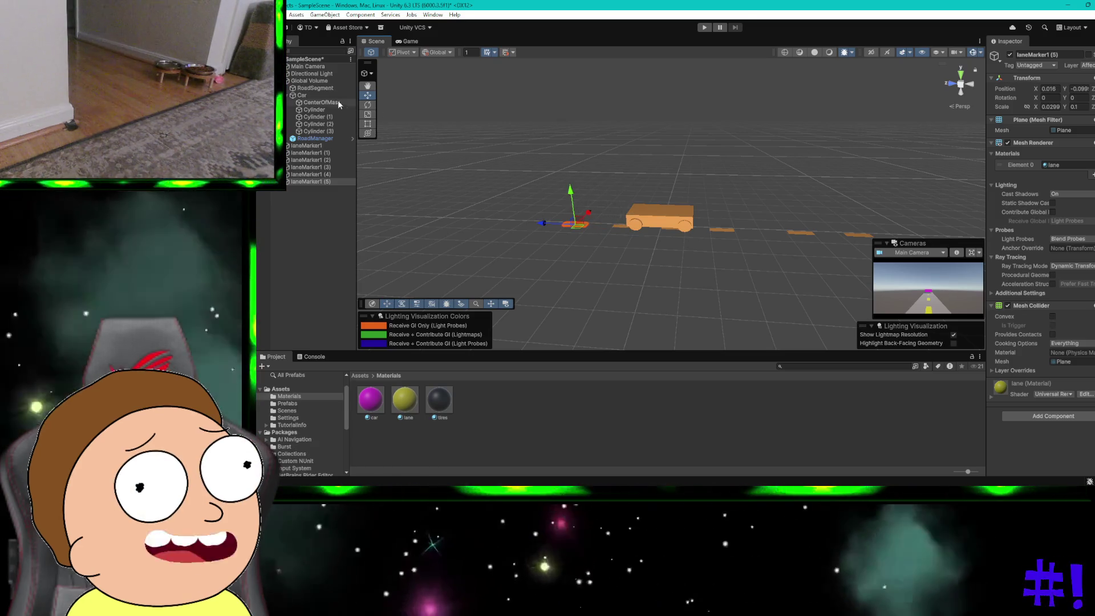
pyautogui.click(321, 89)
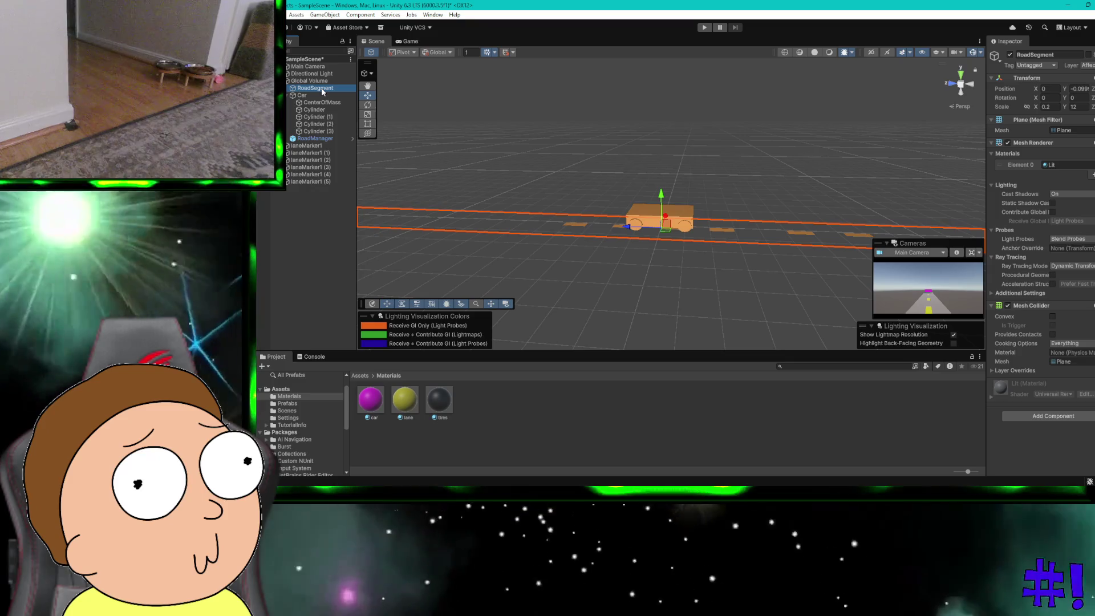
pyautogui.click(320, 87)
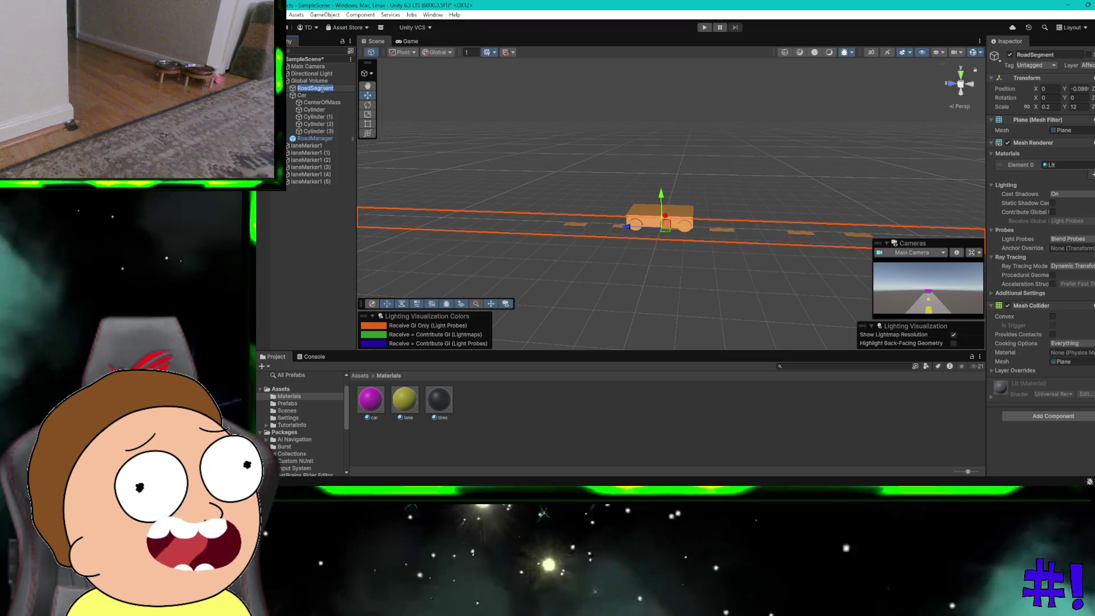
pyautogui.click(329, 220)
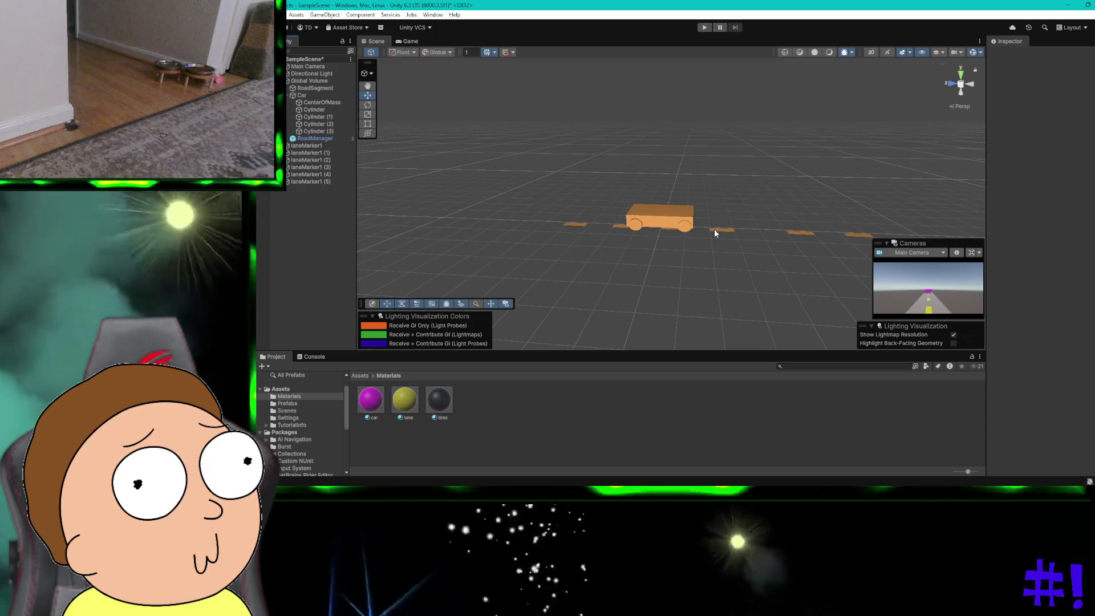
pyautogui.click(714, 231)
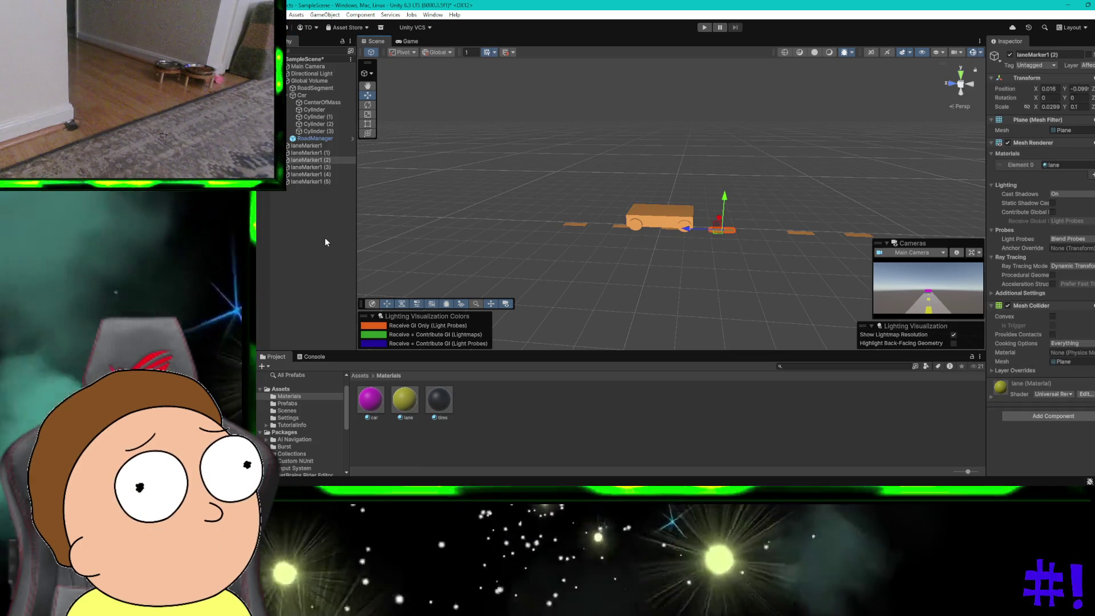
# Select all six lane markers, laneMarker1 through laneMarker1 (5), in the Hierarchy
pyautogui.click(309, 190)
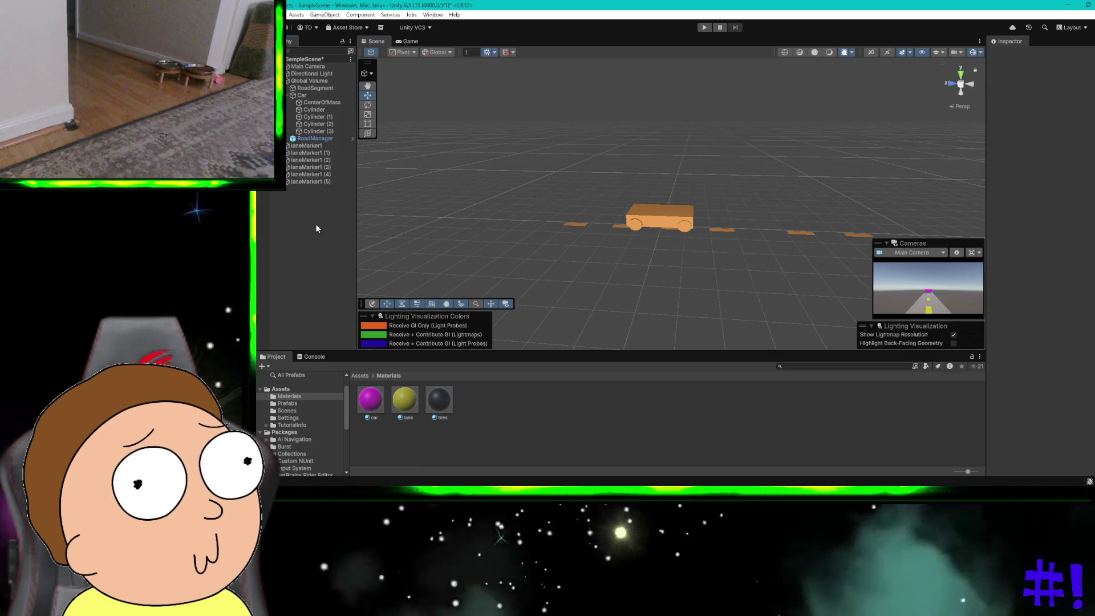
pyautogui.click(309, 146)
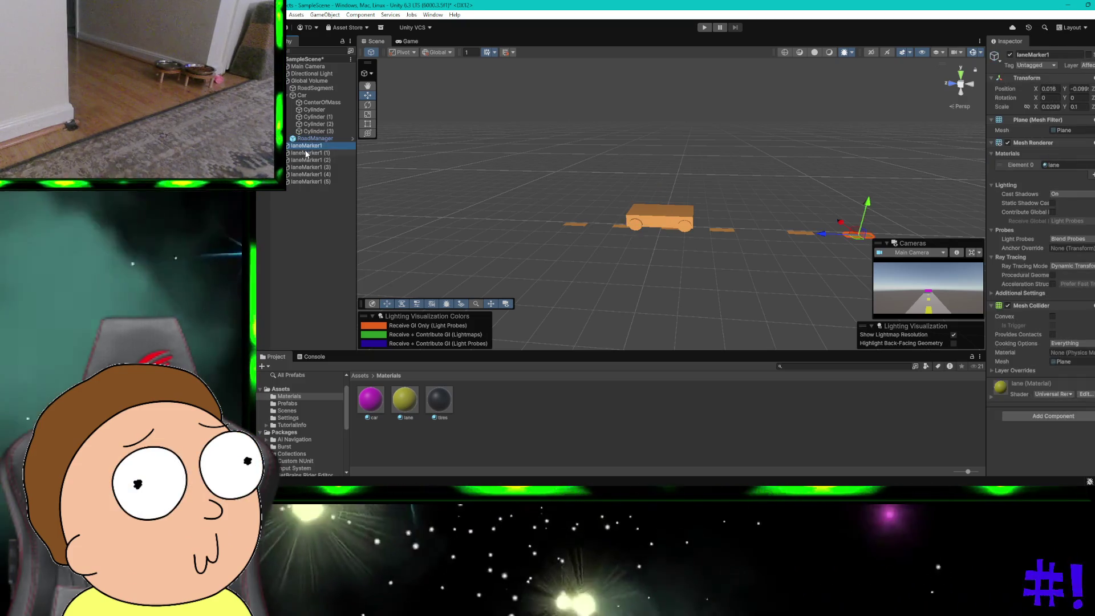
pyautogui.keyDown('shift'); pyautogui.click(308, 175); pyautogui.keyUp('shift')
pyautogui.keyDown('shift'); pyautogui.click(303, 181); pyautogui.keyUp('shift')
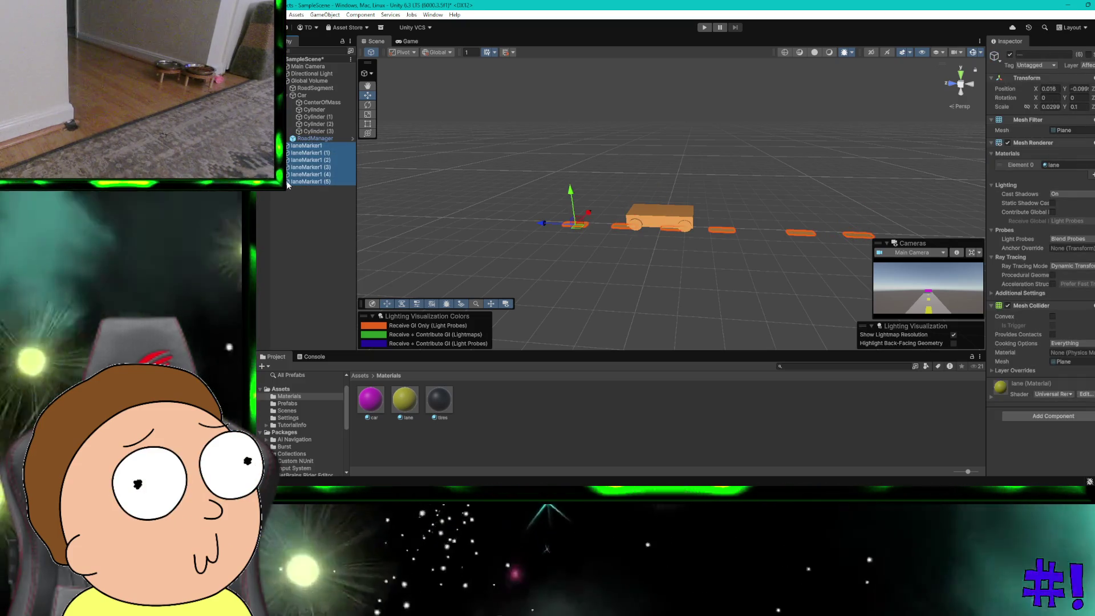
# Drop the six lane markers onto RoadSegment to make them its children
pyautogui.moveTo(303, 147); pyautogui.dragTo(313, 96)
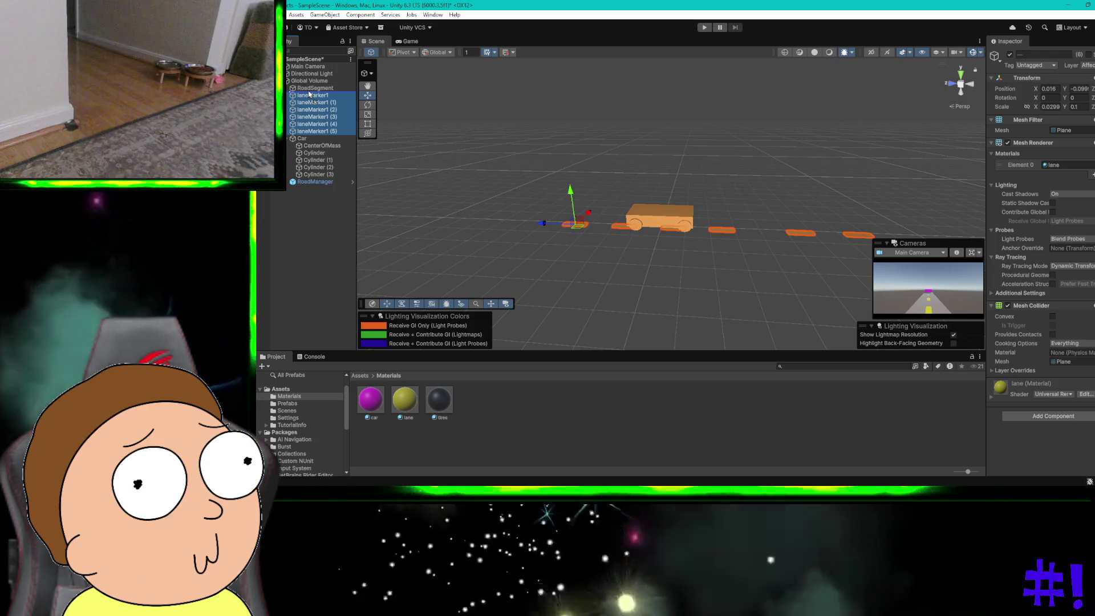
pyautogui.moveTo(308, 90); pyautogui.dragTo(311, 89)
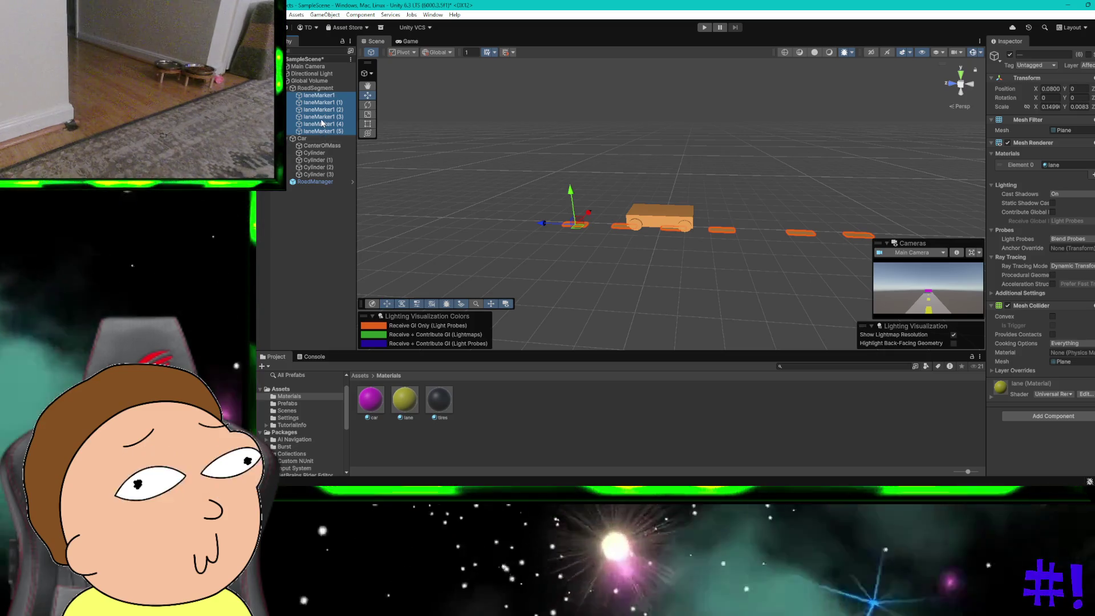
pyautogui.click(388, 455)
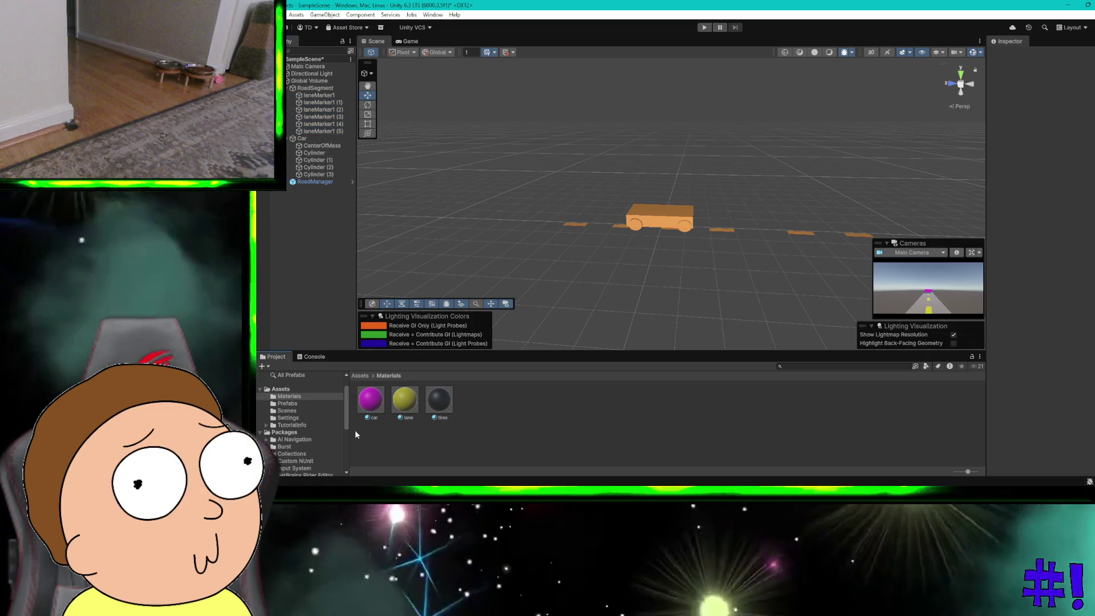
# Drag the six lane markers into Assets/Prefabs to save them as prefabs
pyautogui.click(290, 403)
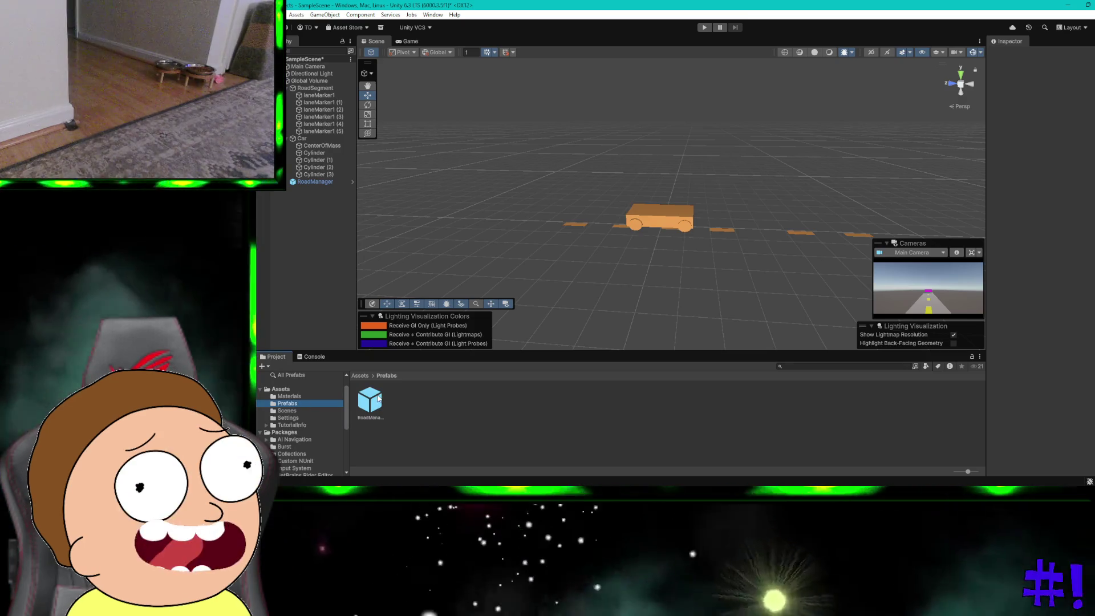
pyautogui.click(324, 132)
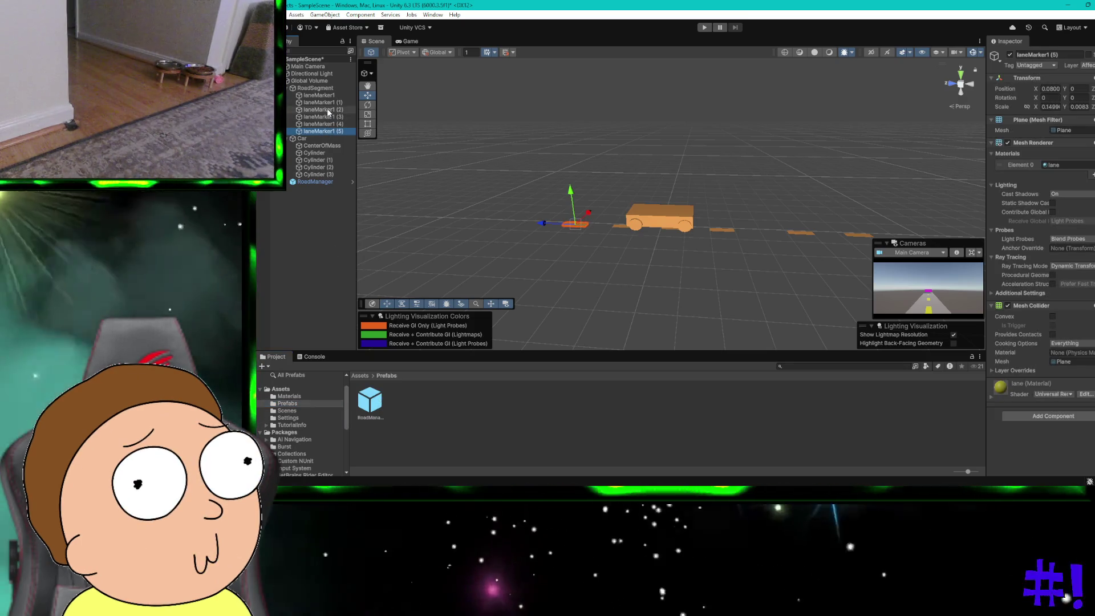
pyautogui.keyDown('shift'); pyautogui.click(327, 106); pyautogui.keyUp('shift')
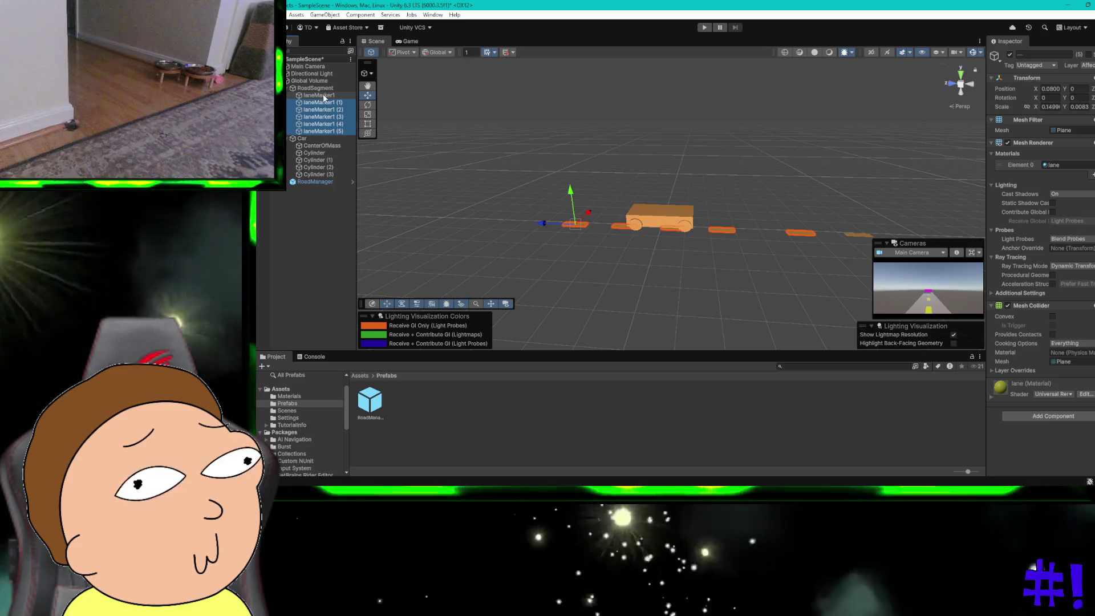
pyautogui.keyDown('shift'); pyautogui.click(320, 95); pyautogui.keyUp('shift')
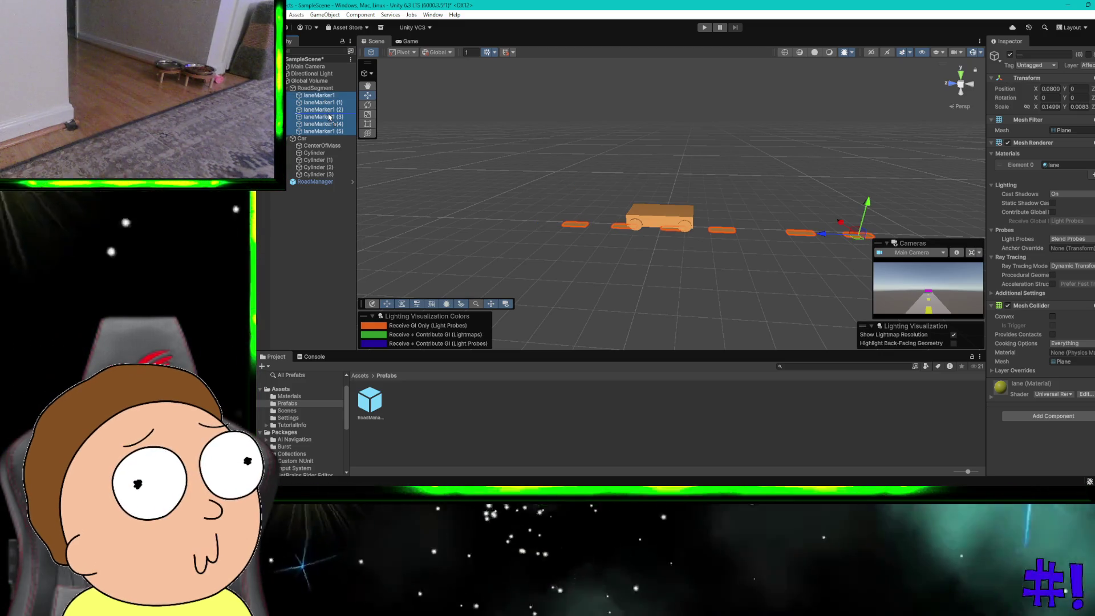
pyautogui.moveTo(320, 98); pyautogui.dragTo(380, 394)
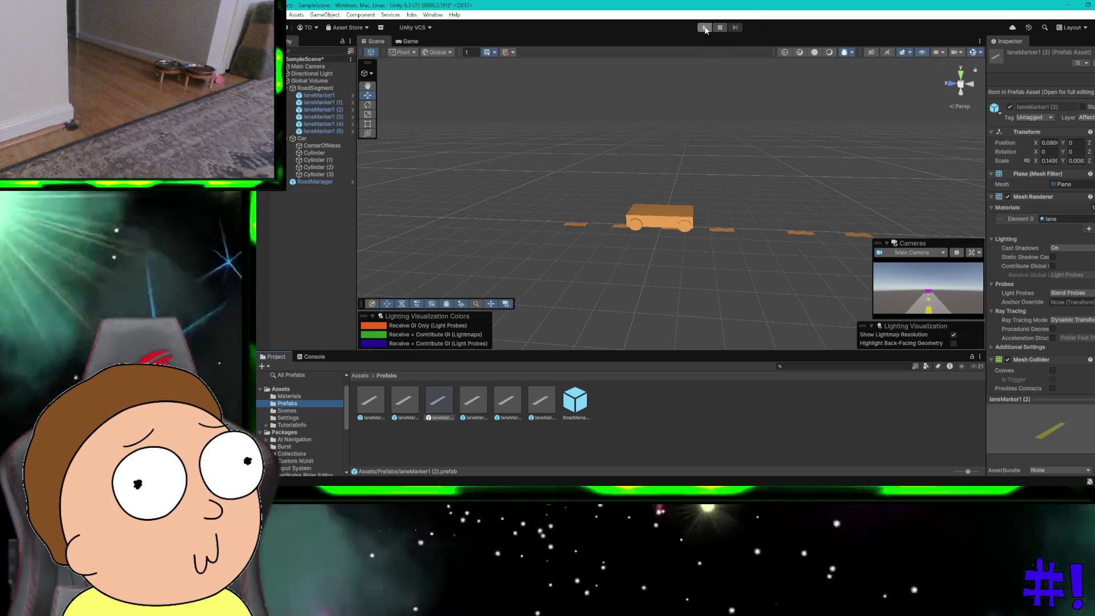
# Run Play mode to watch yellow markers repeat along the road, then stop it
pyautogui.click(705, 28)
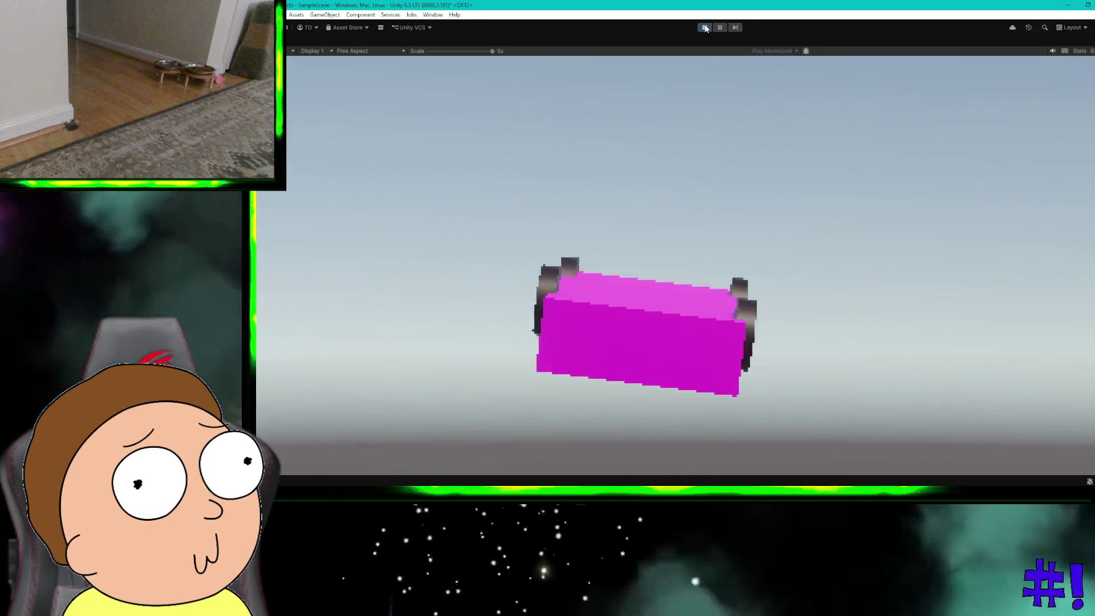
pyautogui.click(705, 27)
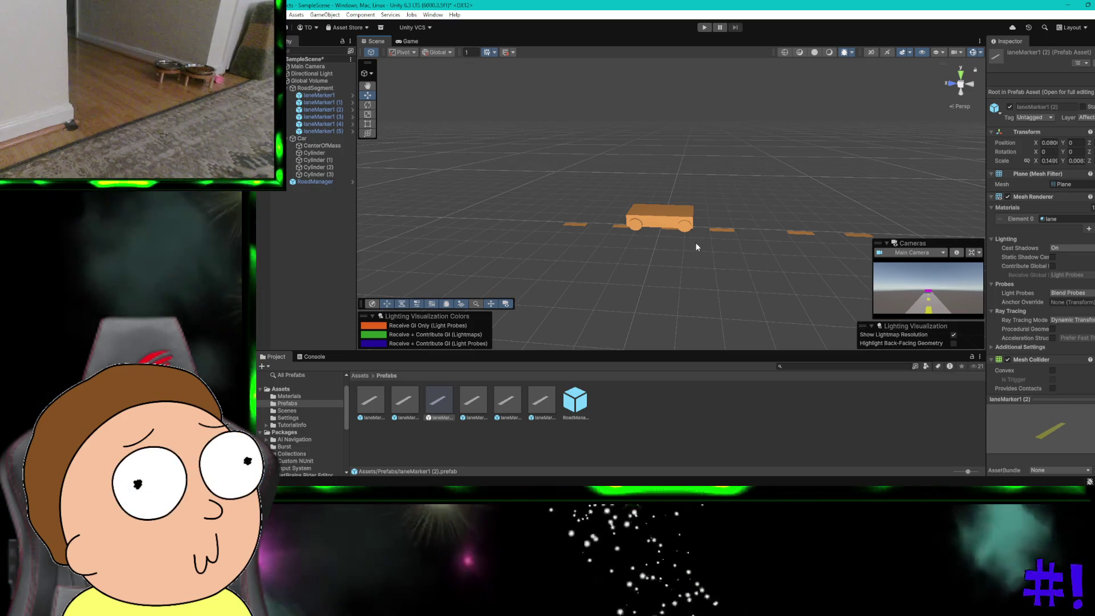
# Select two lane markers, move them left, then undo the move
pyautogui.scroll(-2, 733, 211)
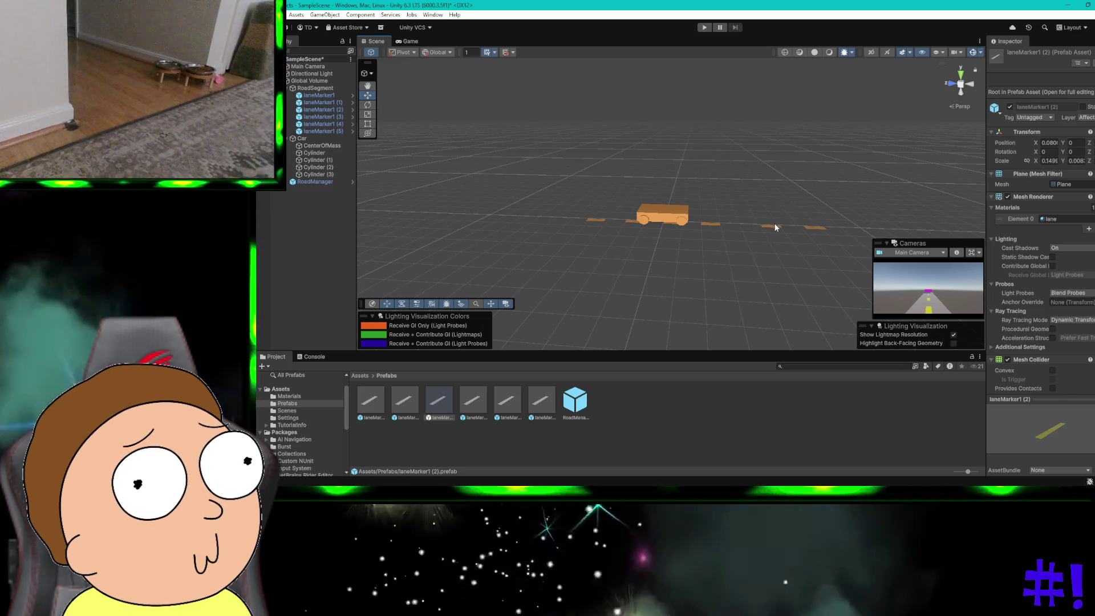
pyautogui.click(771, 226)
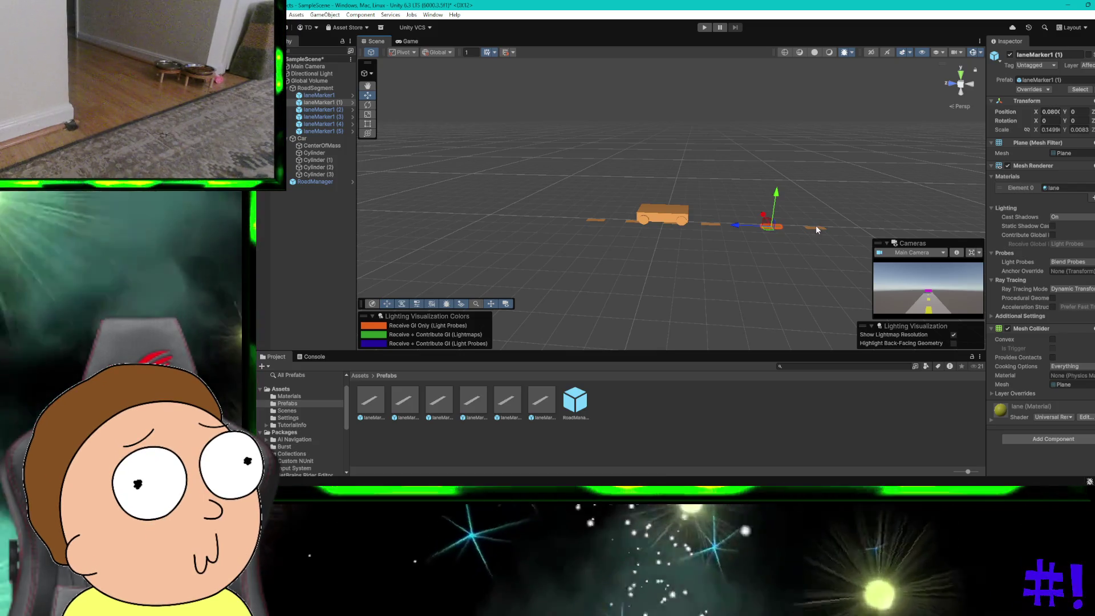
pyautogui.keyDown('shift'); pyautogui.click(816, 228); pyautogui.keyUp('shift')
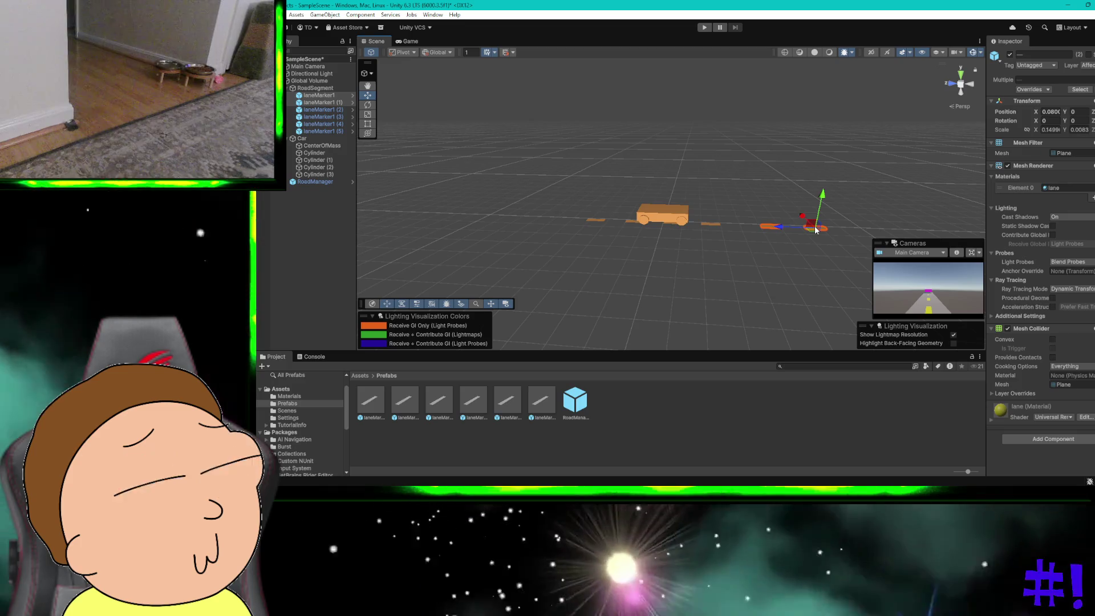
pyautogui.moveTo(815, 229); pyautogui.dragTo(799, 231)
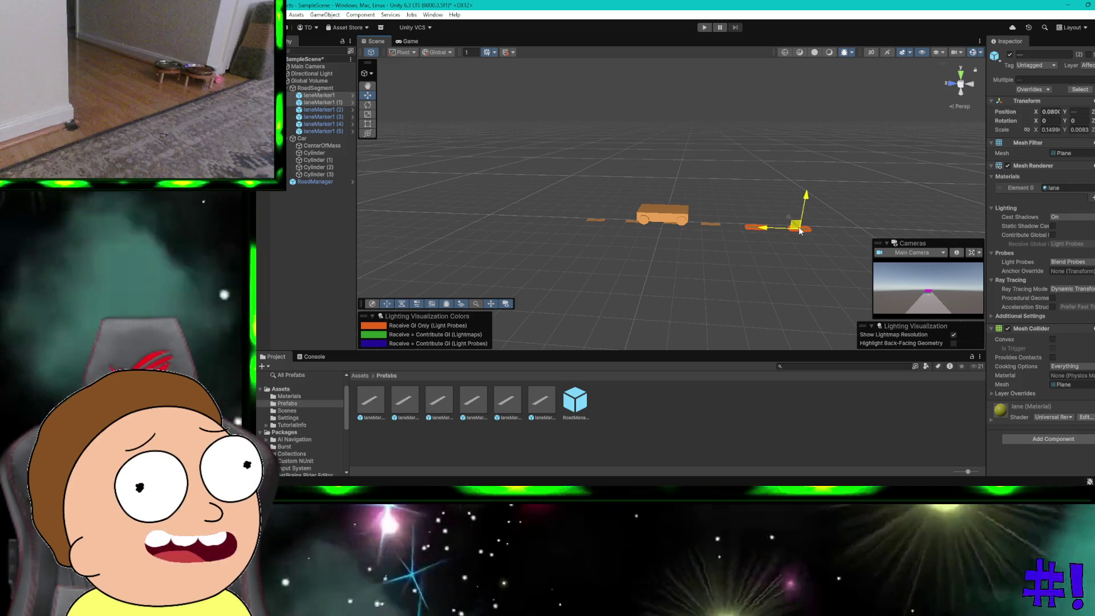
pyautogui.hotkey('ctrl', 'z')
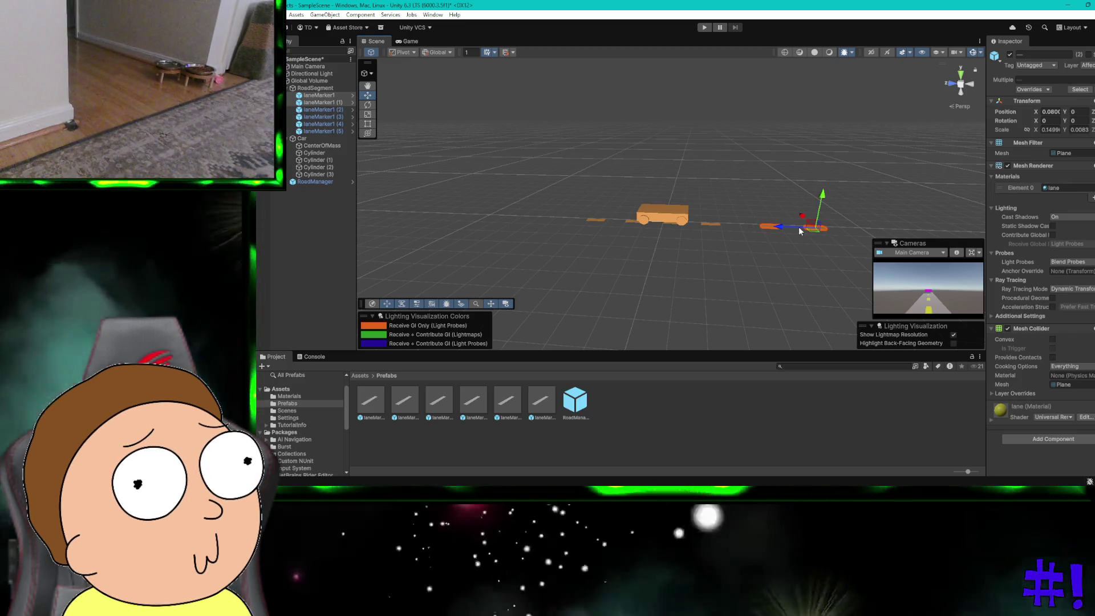
# Orbit the view down the road, nudge the markers, and select RoadSegment
pyautogui.scroll(2, 799, 227)
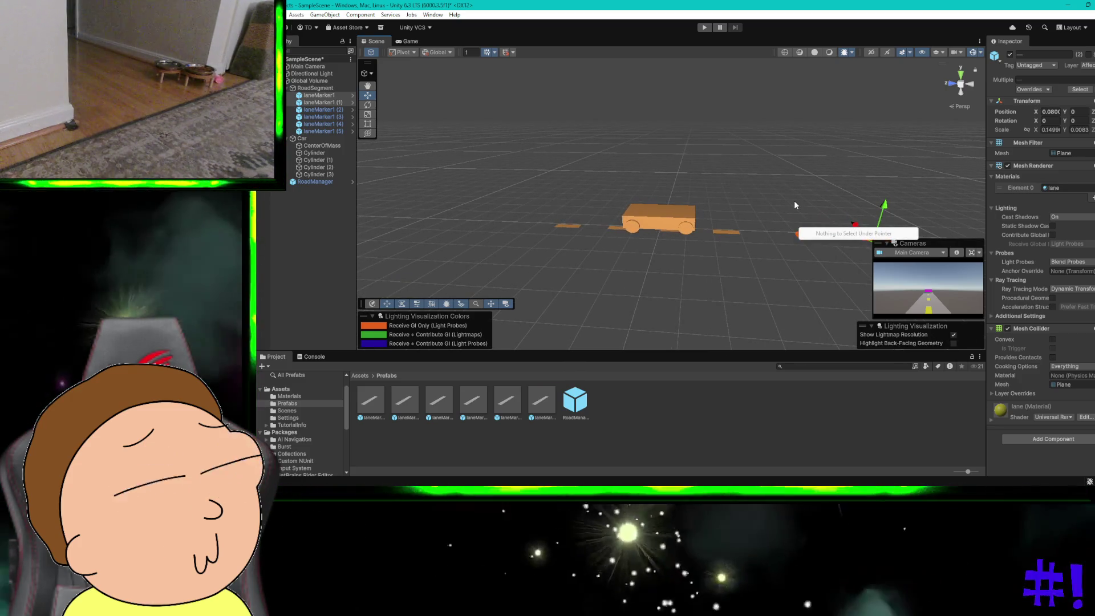
pyautogui.moveTo(793, 201); pyautogui.dragTo(829, 186)
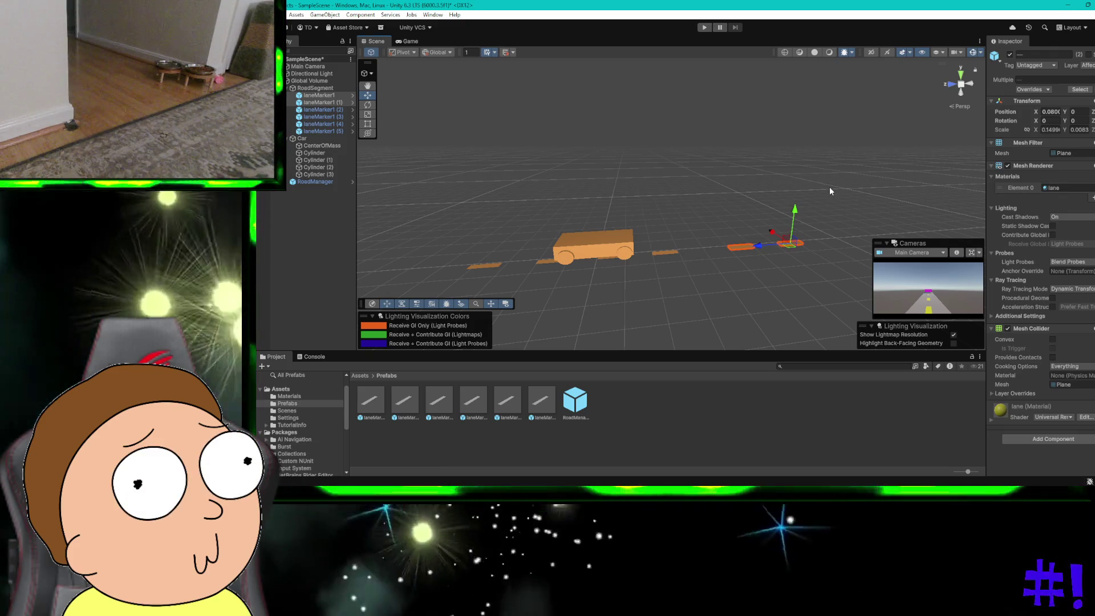
pyautogui.moveTo(829, 187); pyautogui.dragTo(822, 233)
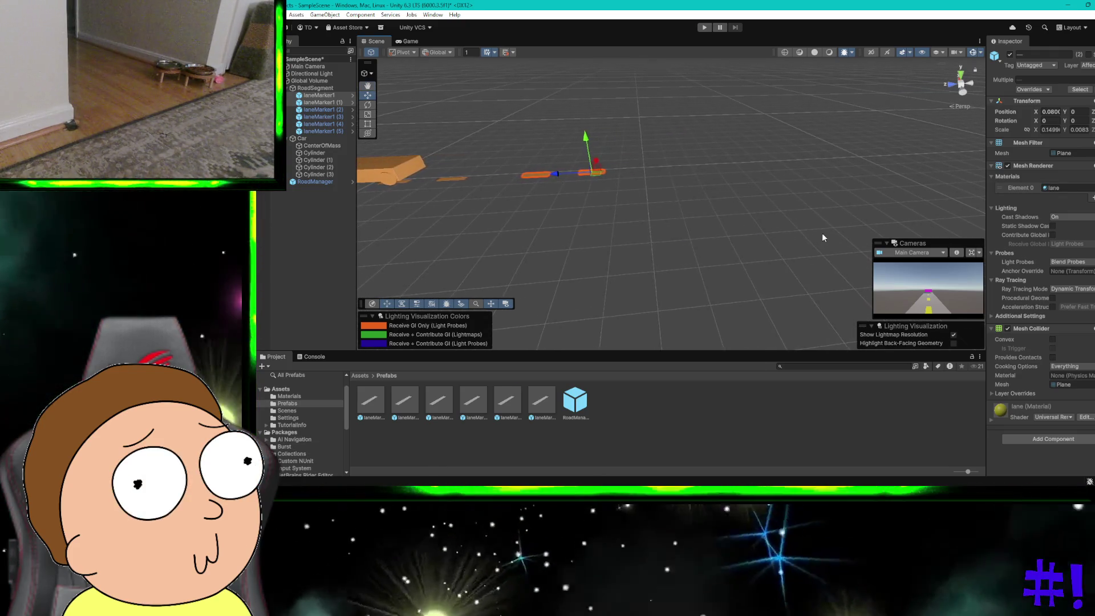
pyautogui.moveTo(560, 172); pyautogui.dragTo(550, 173)
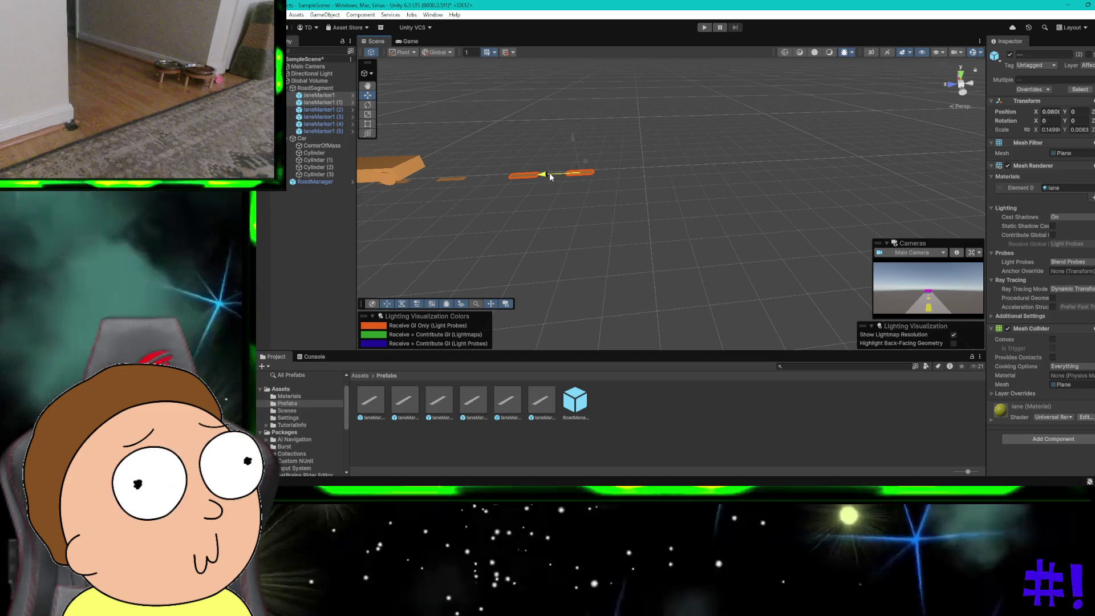
pyautogui.moveTo(550, 172); pyautogui.dragTo(549, 174)
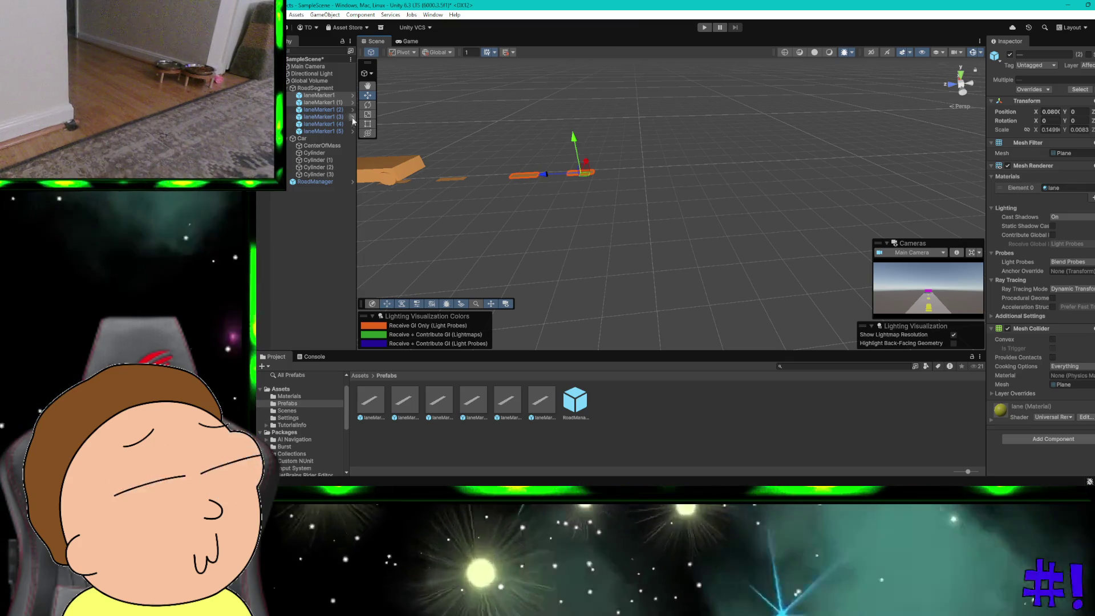
pyautogui.click(313, 88)
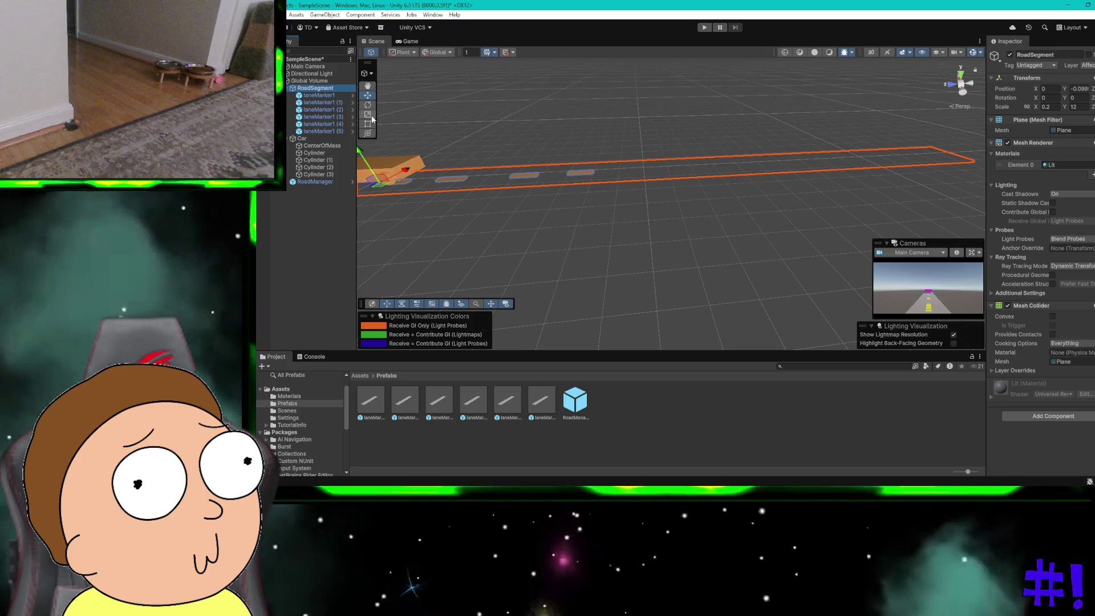
# Widen the RoadSegment plane by dragging its X scale from 0.2 to about 0.38
pyautogui.moveTo(411, 169); pyautogui.dragTo(422, 136)
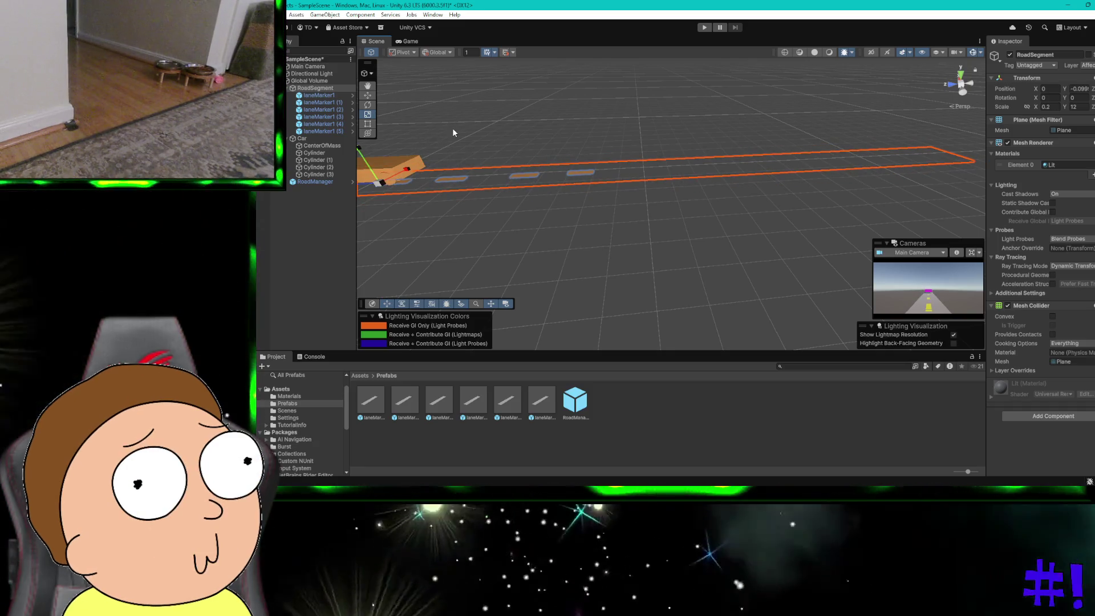
pyautogui.click(415, 144)
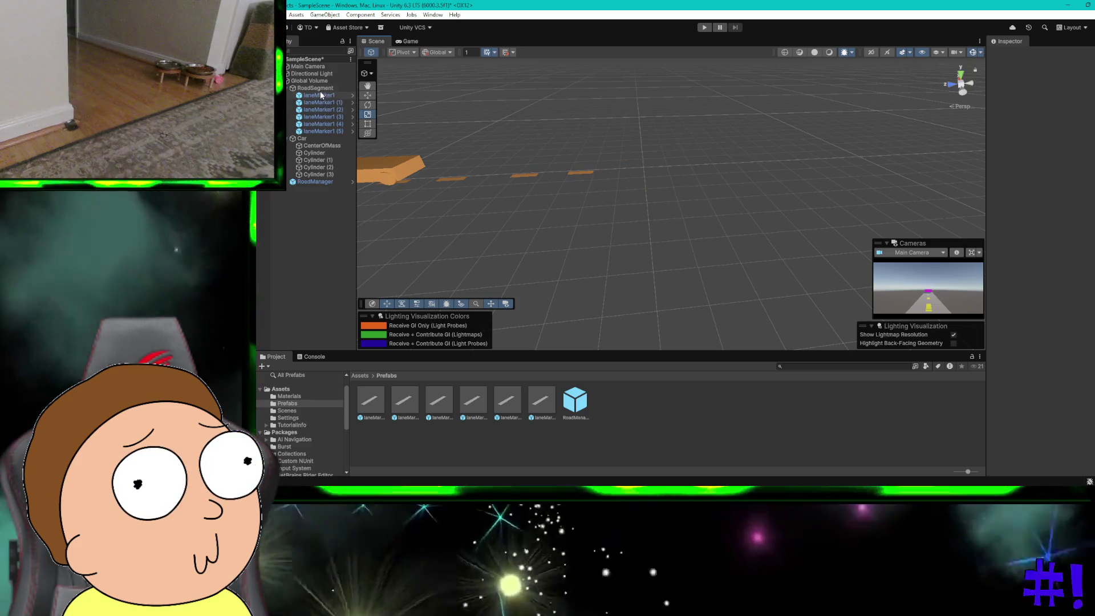
pyautogui.click(318, 89)
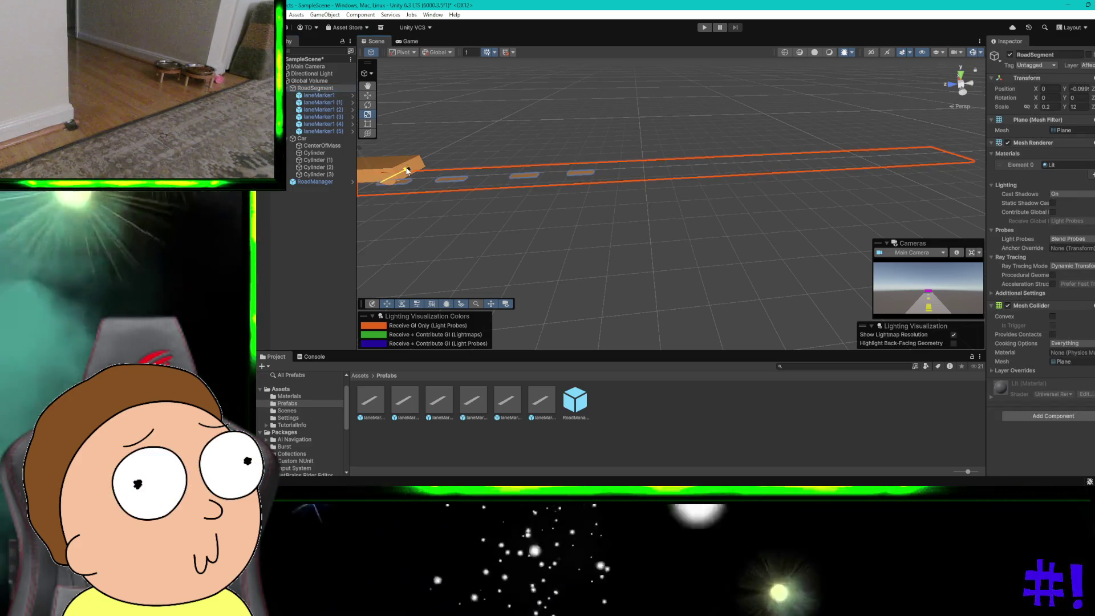
pyautogui.moveTo(407, 170); pyautogui.dragTo(422, 137)
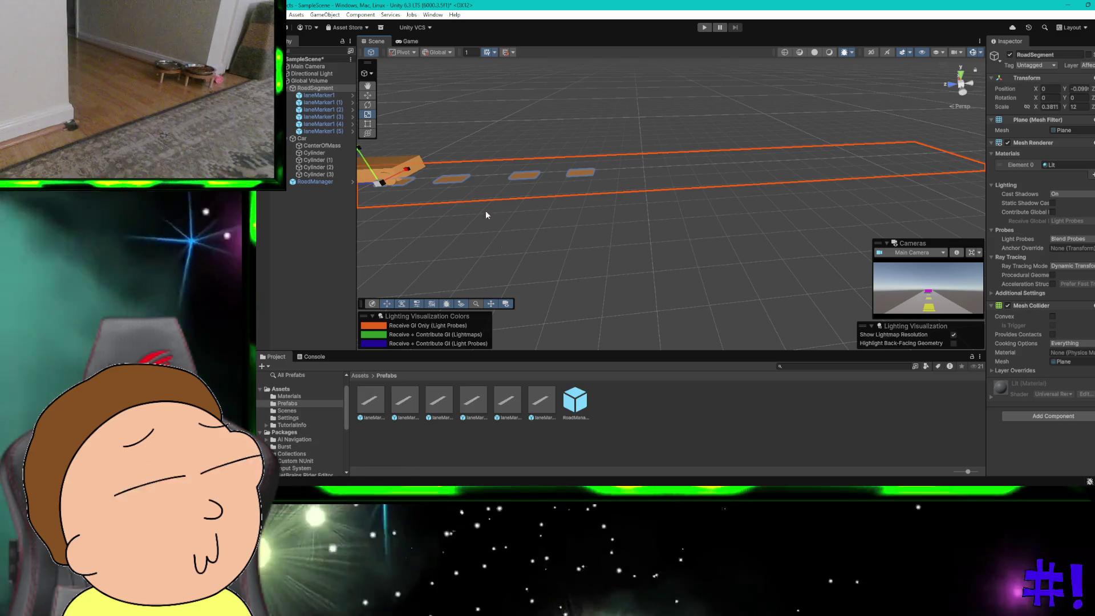
pyautogui.click(509, 251)
pyautogui.scroll(-3, 581, 167)
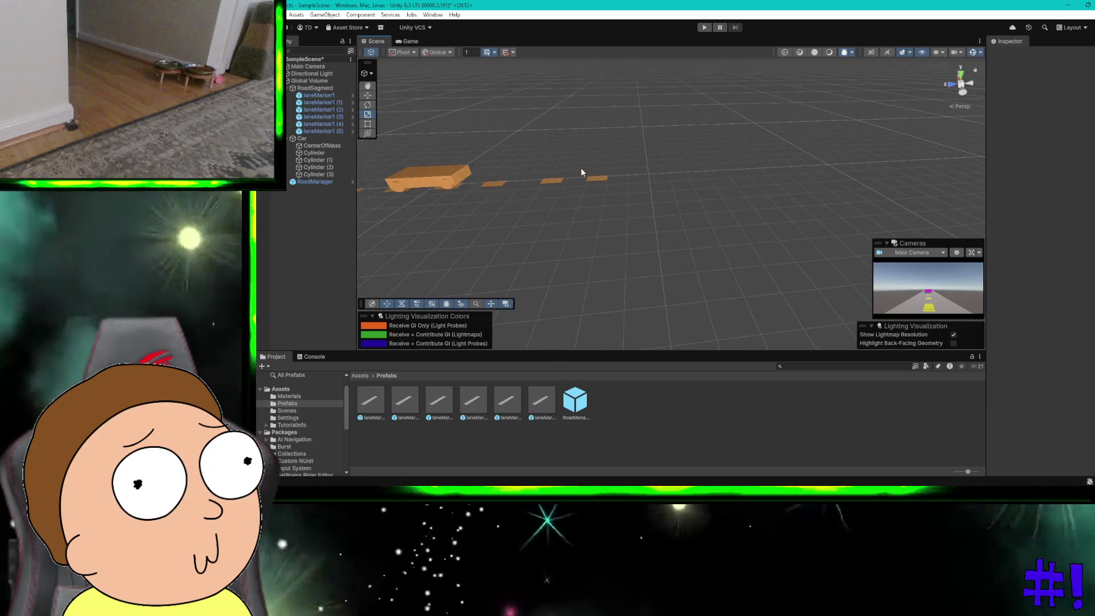
# Select the five lane markers along the road in the Scene view
pyautogui.click(609, 188)
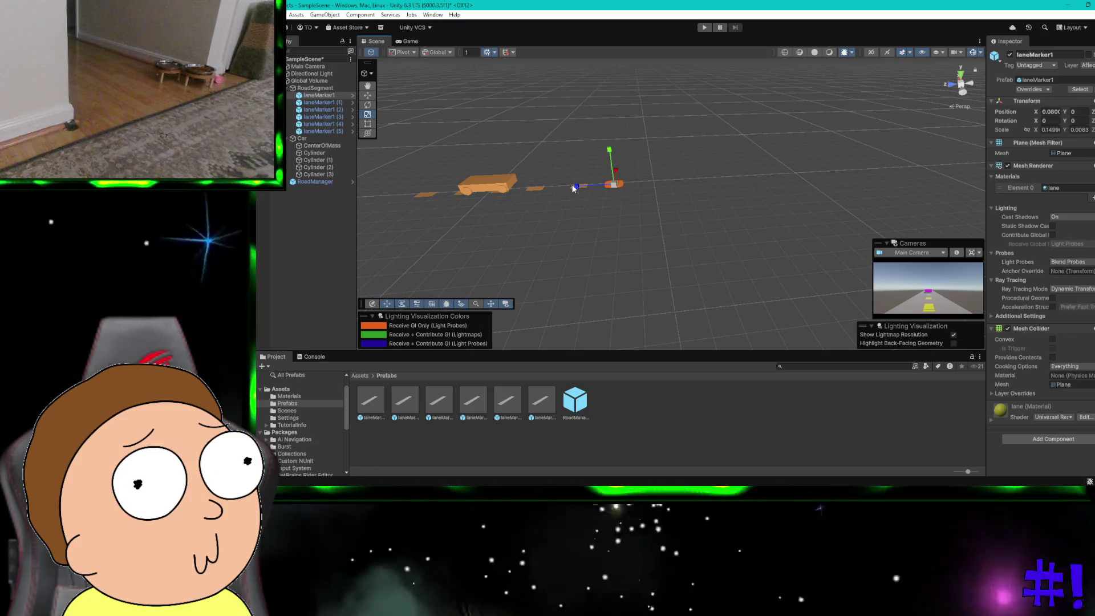
pyautogui.keyDown('shift'); pyautogui.click(573, 185); pyautogui.keyUp('shift')
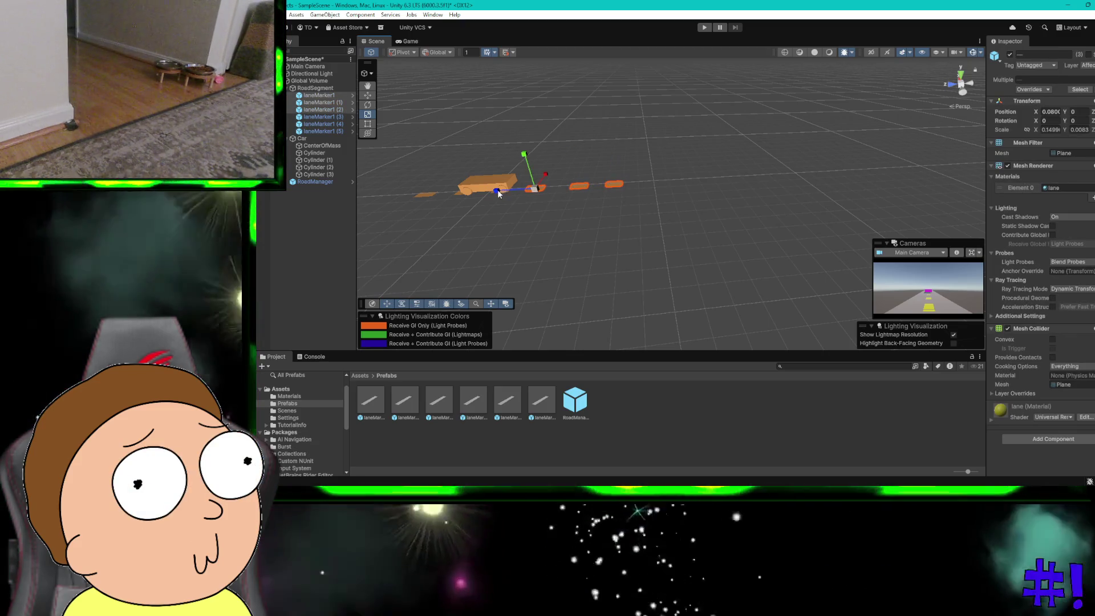
pyautogui.scroll(2, 504, 190)
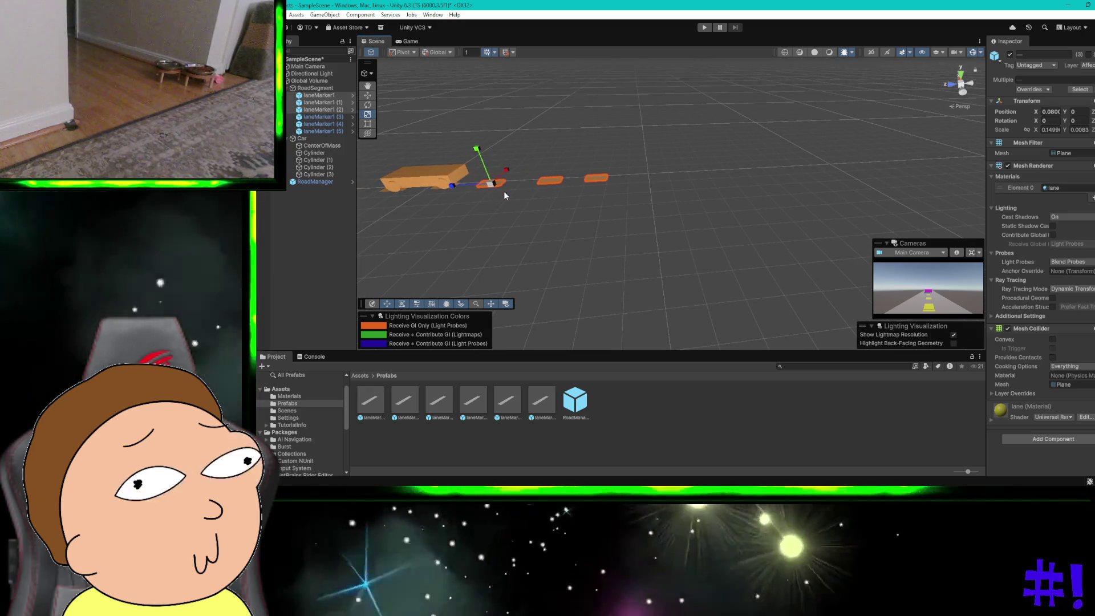
pyautogui.keyDown('shift'); pyautogui.click(430, 187); pyautogui.keyUp('shift')
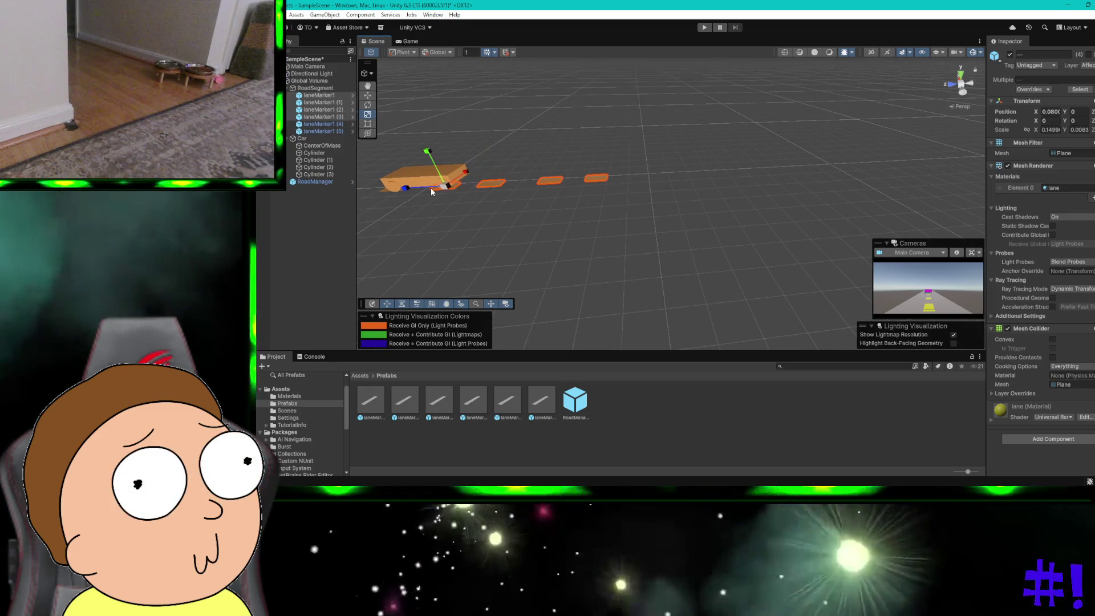
pyautogui.keyDown('shift'); pyautogui.click(381, 191); pyautogui.keyUp('shift')
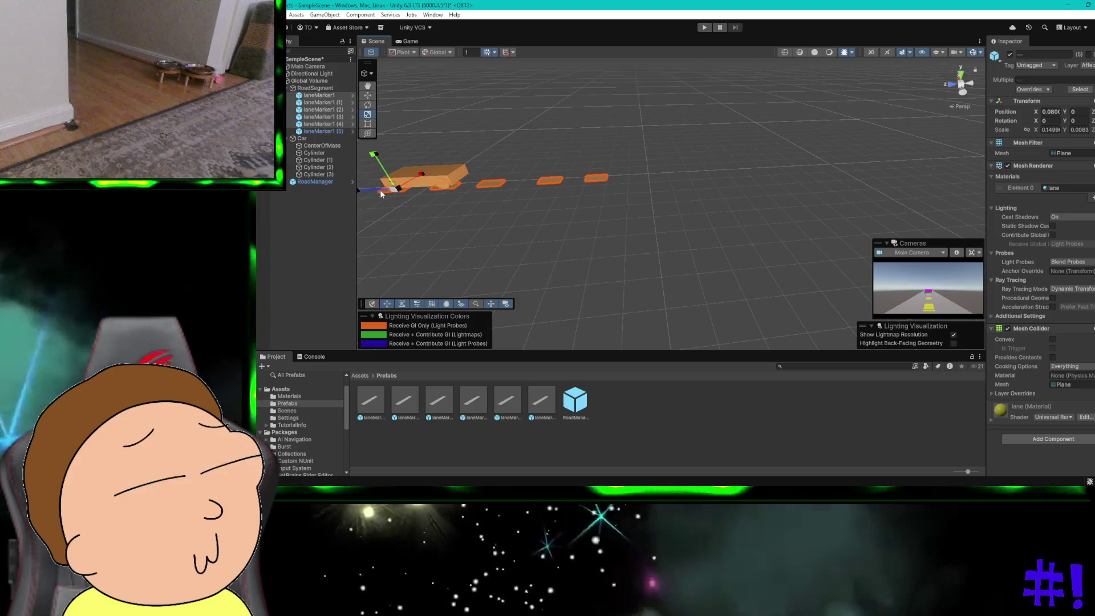
pyautogui.scroll(-1, 386, 158)
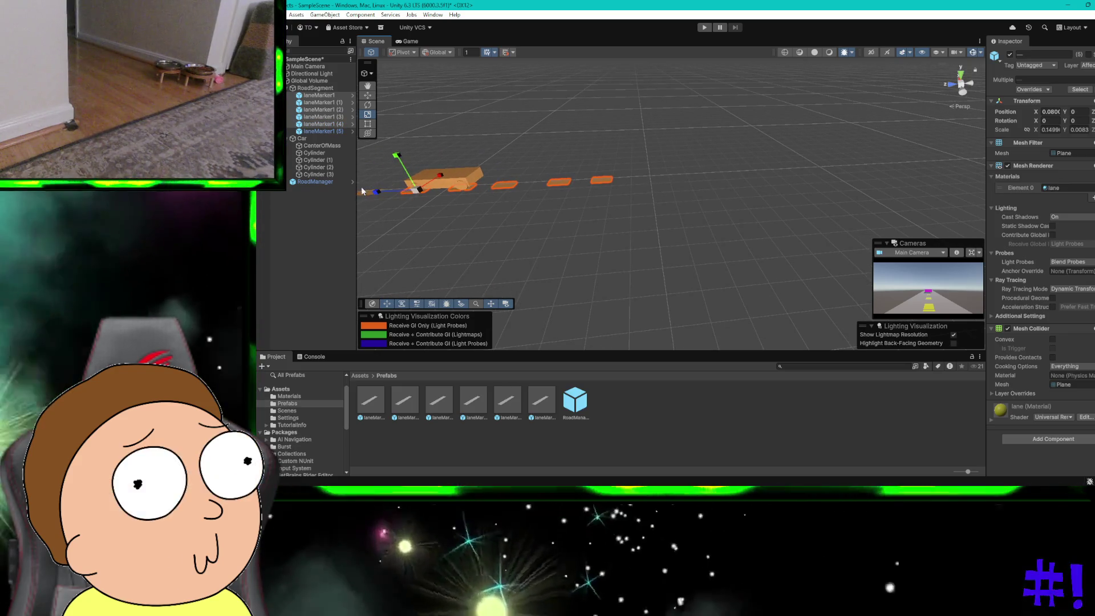
pyautogui.scroll(-2, 362, 195)
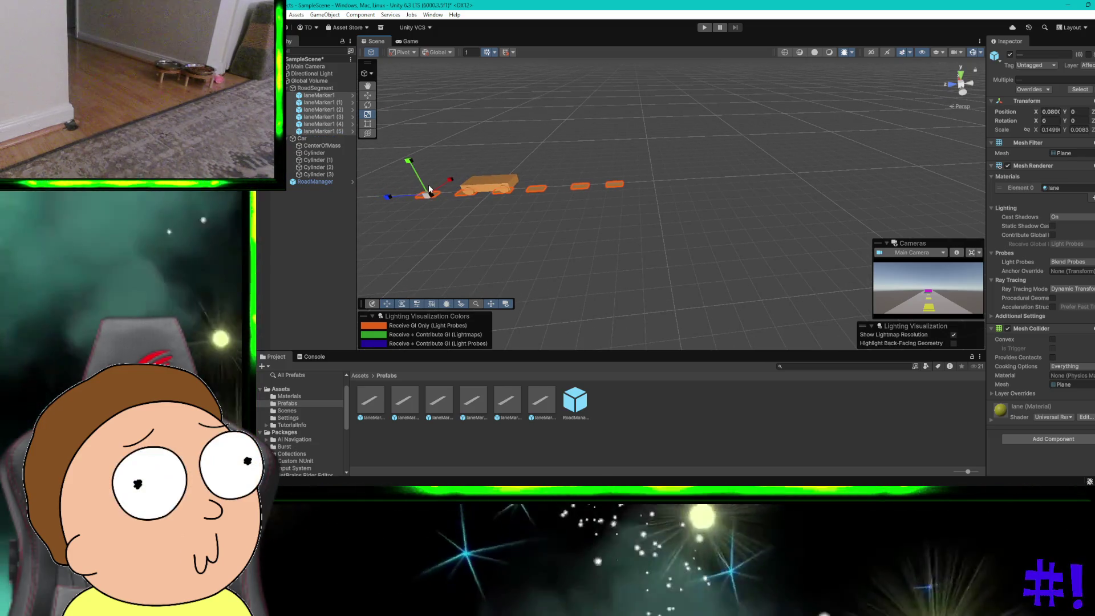
# Duplicate the selected lane markers and slide the copies farther down the road
pyautogui.hotkey('ctrl', 'd')
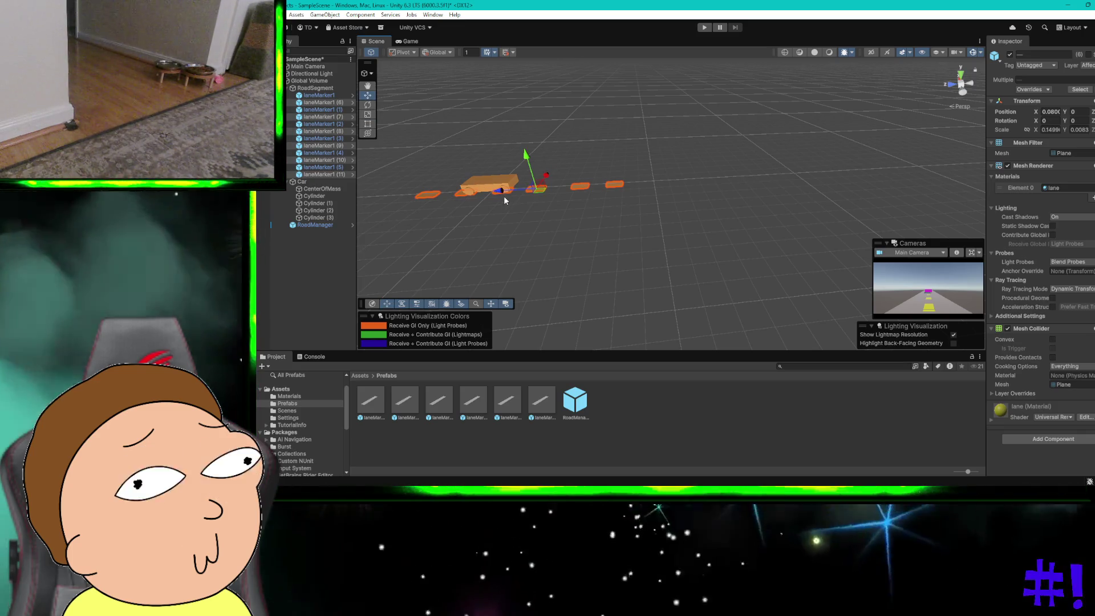
pyautogui.moveTo(504, 194); pyautogui.dragTo(539, 189)
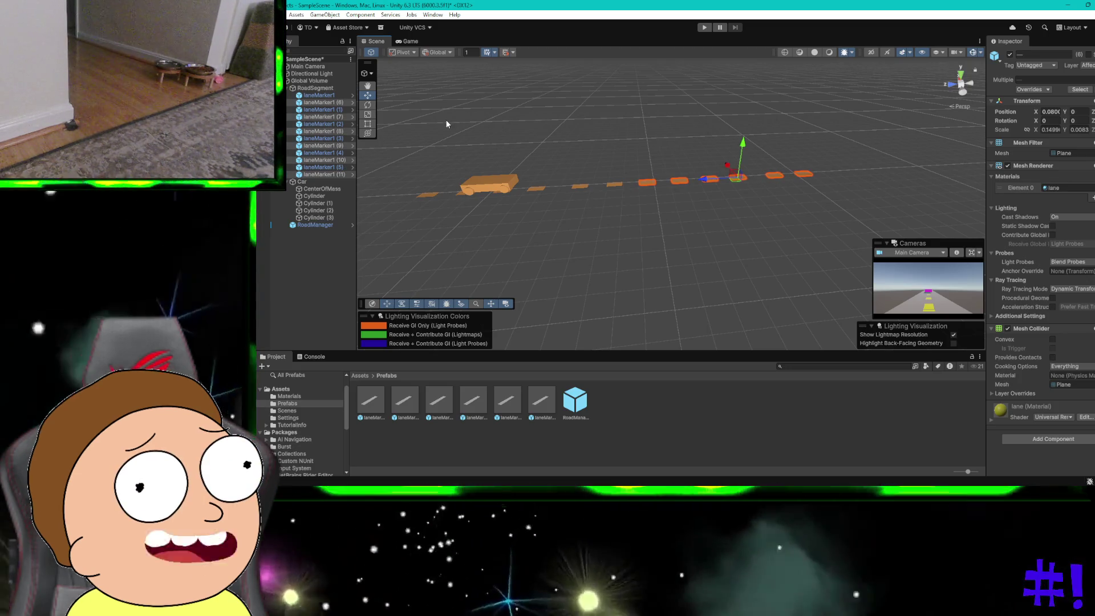
pyautogui.click(294, 90)
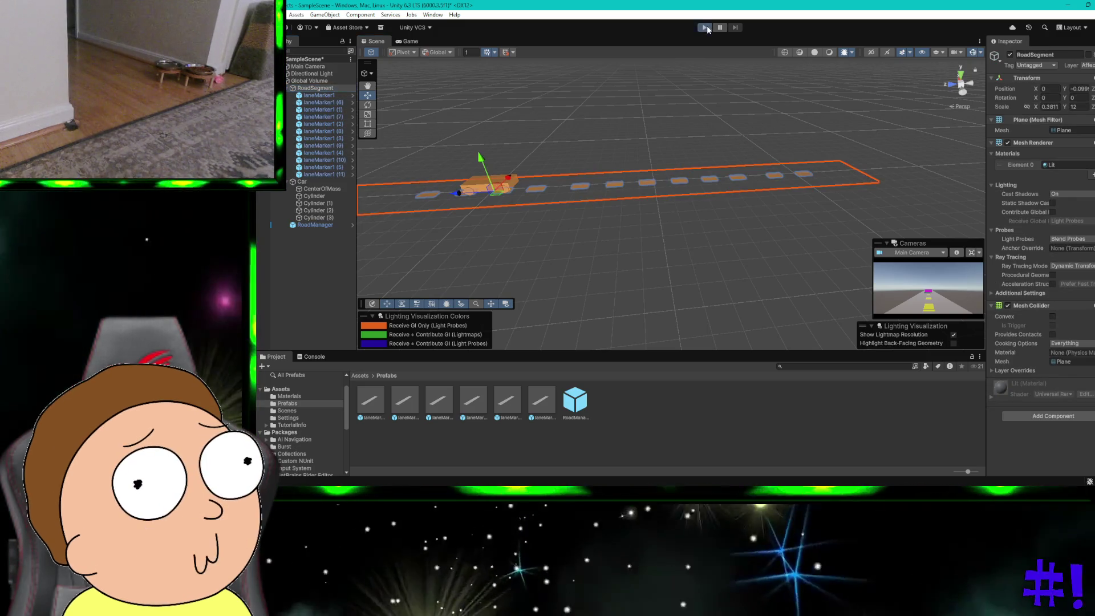
# Play-test the car, steering it along the lane-marked road, then stop Play mode
pyautogui.click(706, 27)
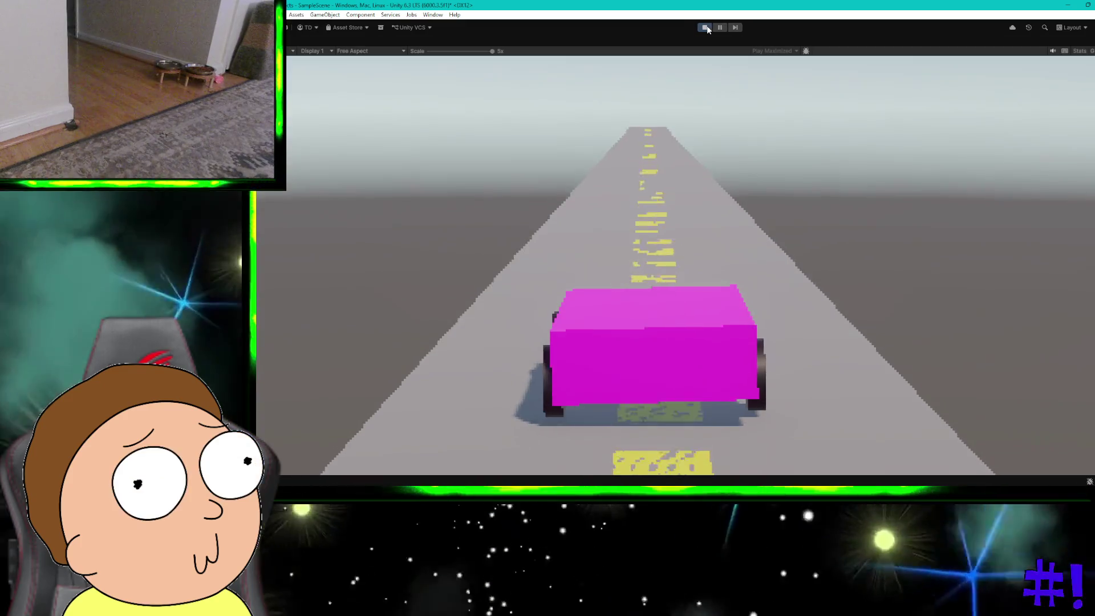
pyautogui.press('a')
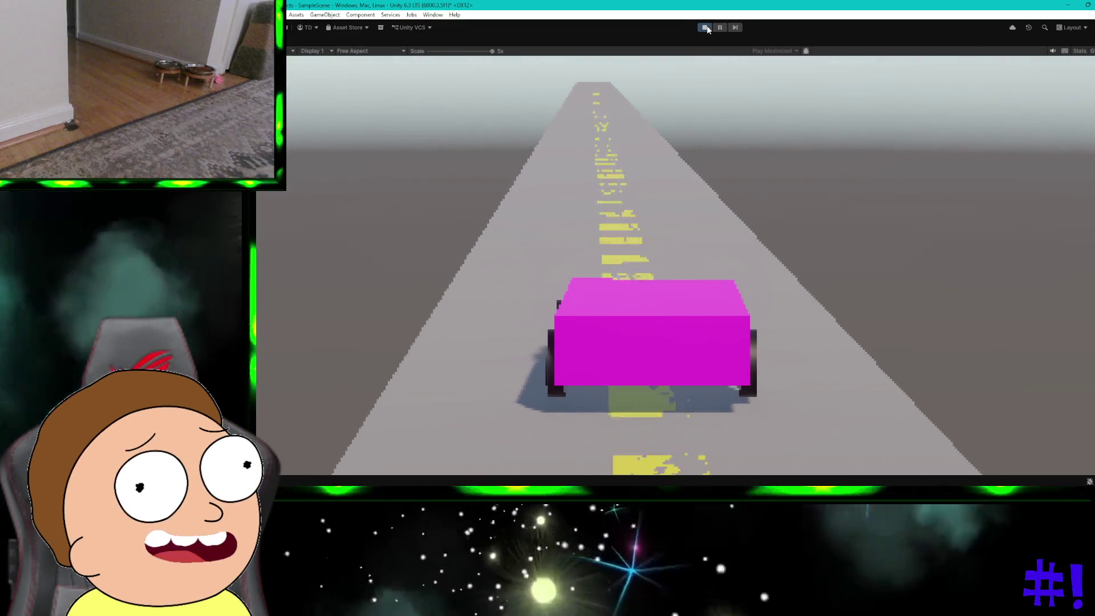
pyautogui.press('d')
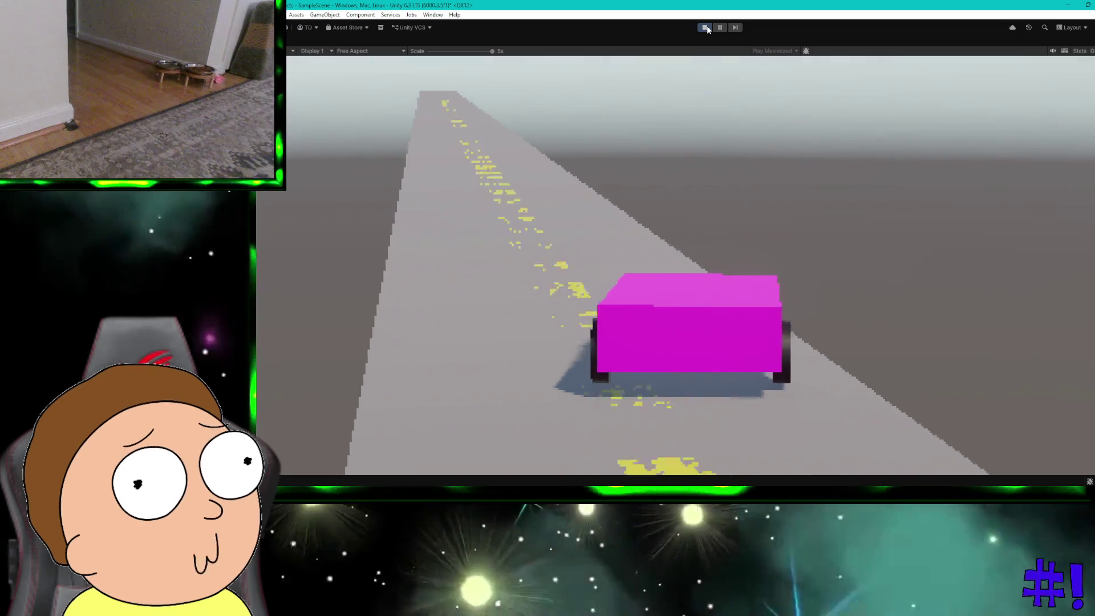
pyautogui.press('a')
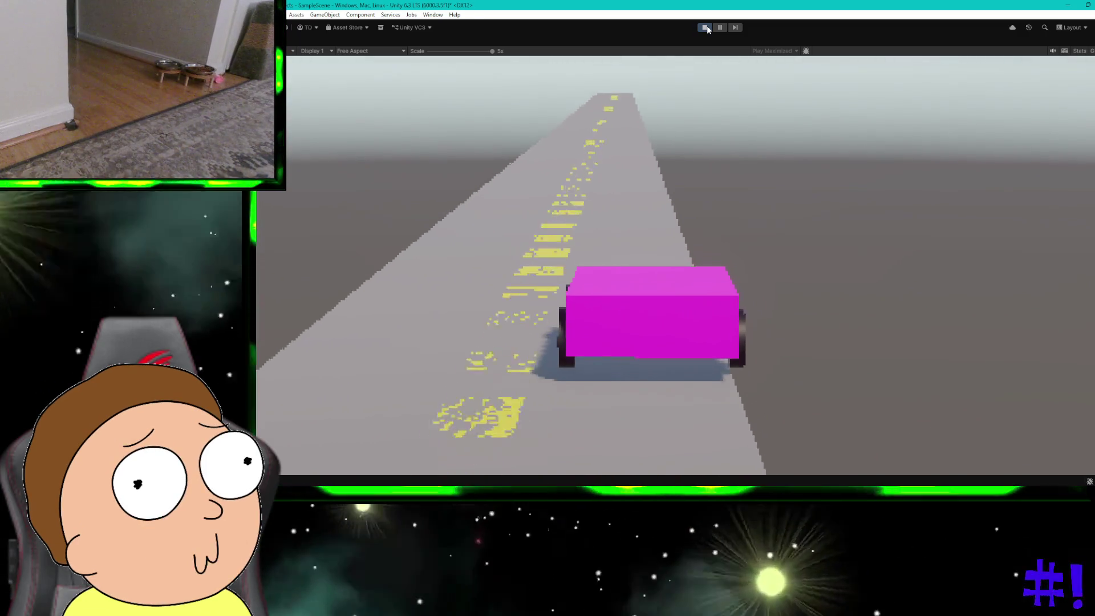
pyautogui.press('d')
pyautogui.press('a')
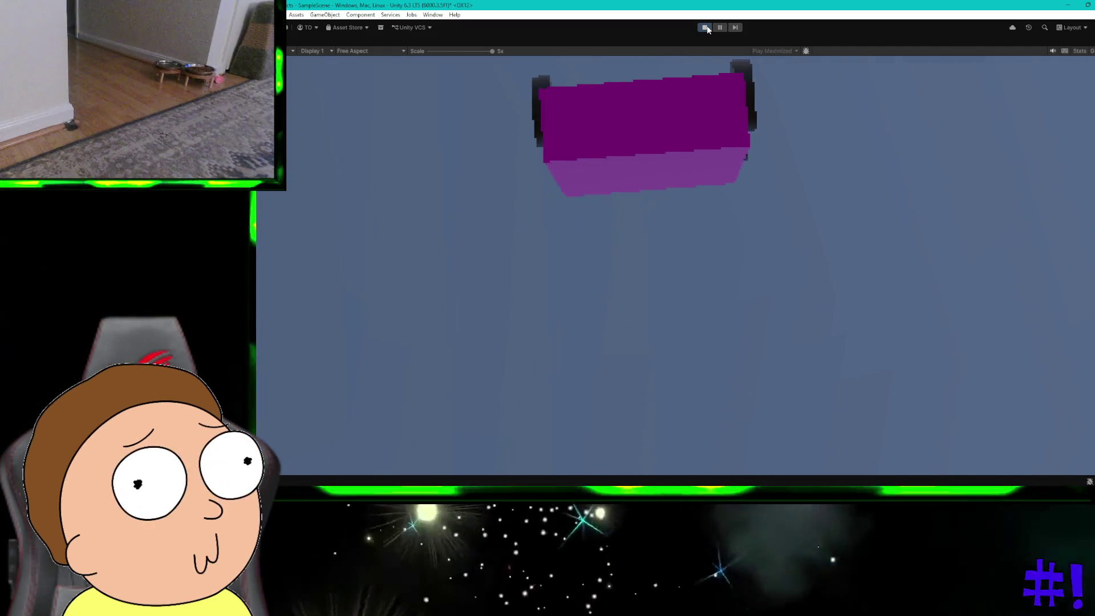
pyautogui.click(707, 29)
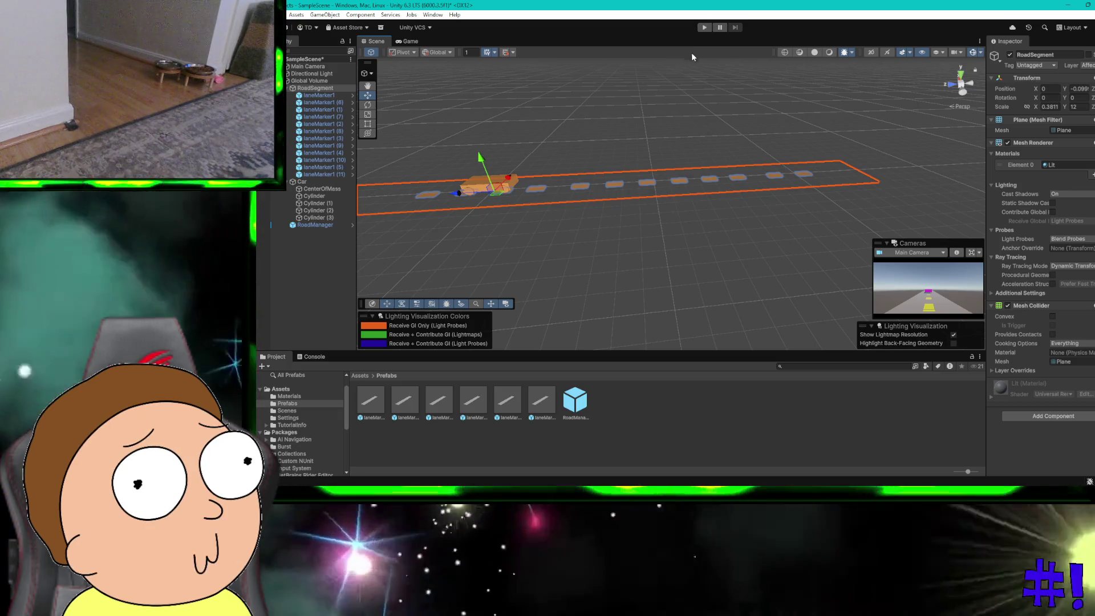
# Save the scene with Ctrl+S, minimize Unity and switch to the OBS desktop
pyautogui.click(701, 89)
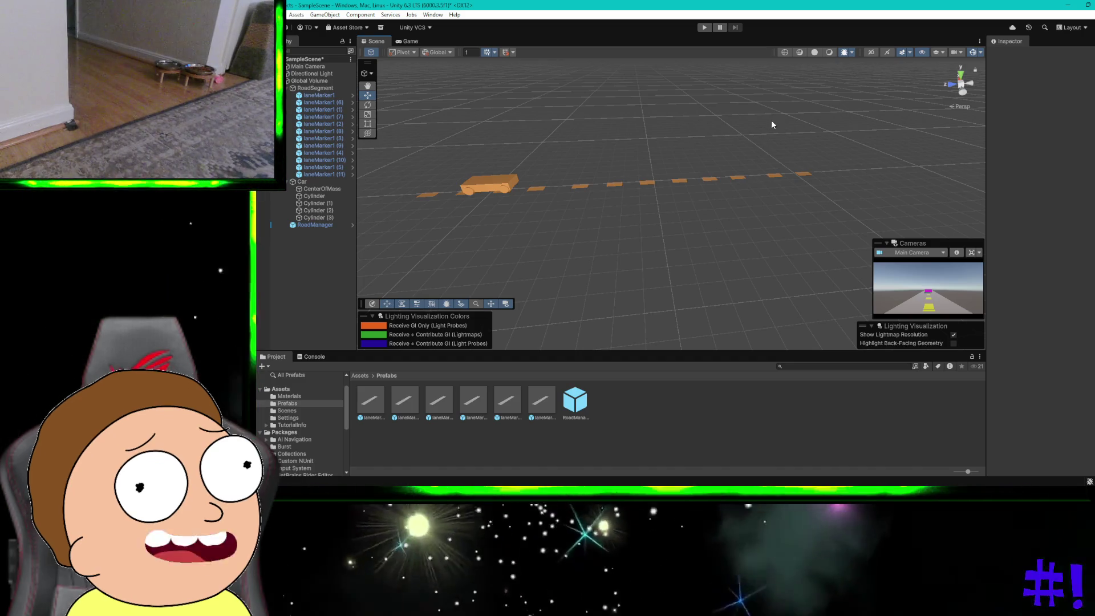
pyautogui.hotkey('ctrl', 's')
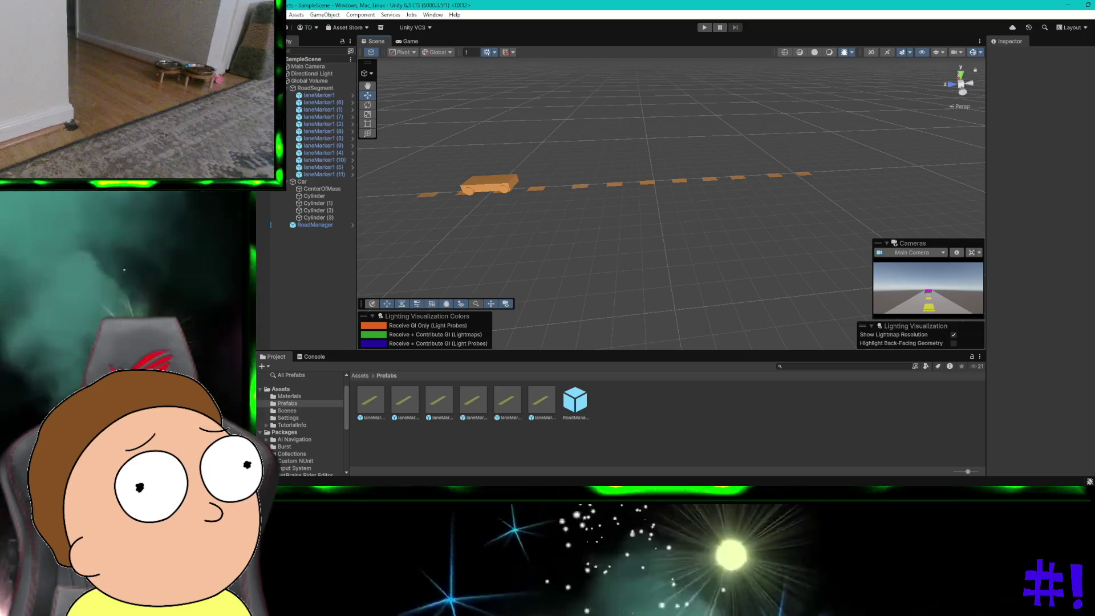
pyautogui.click(1067, 4)
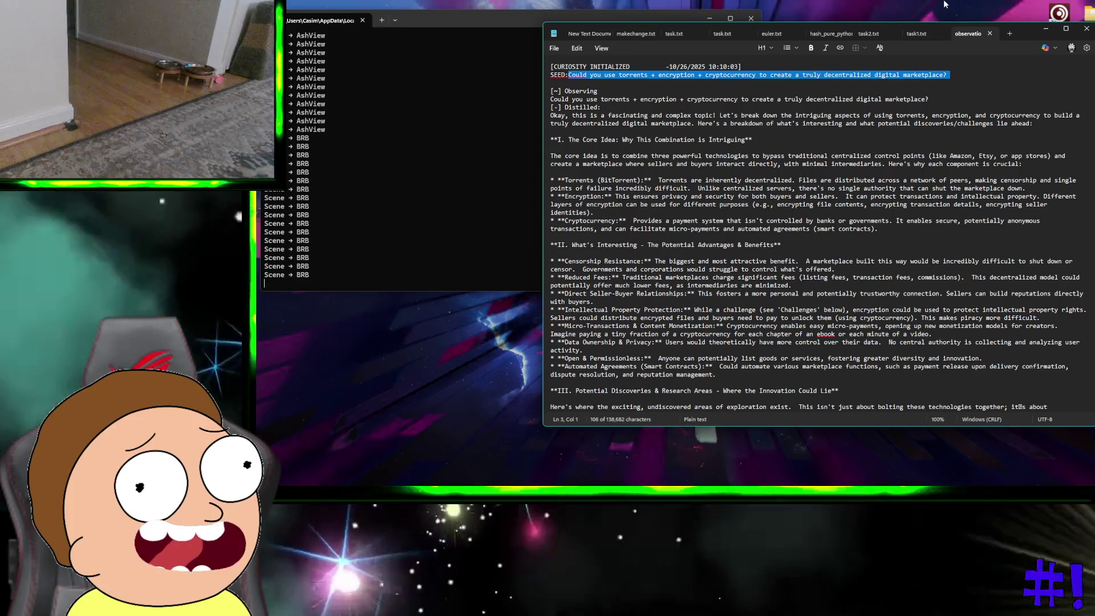
pyautogui.press('ctrl+super+Right')
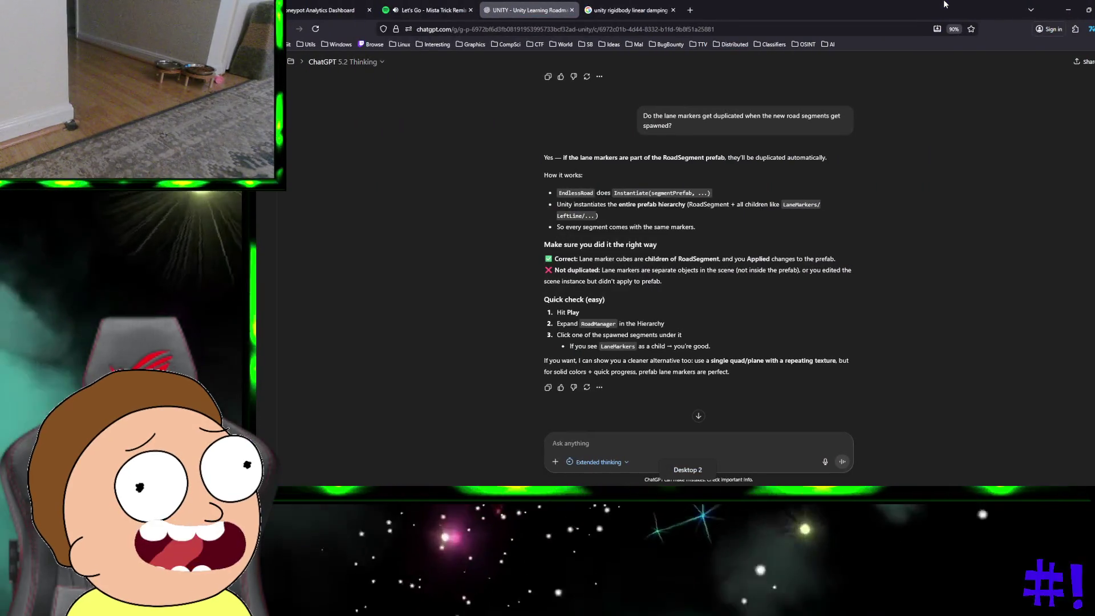
pyautogui.moveTo(440, 4)
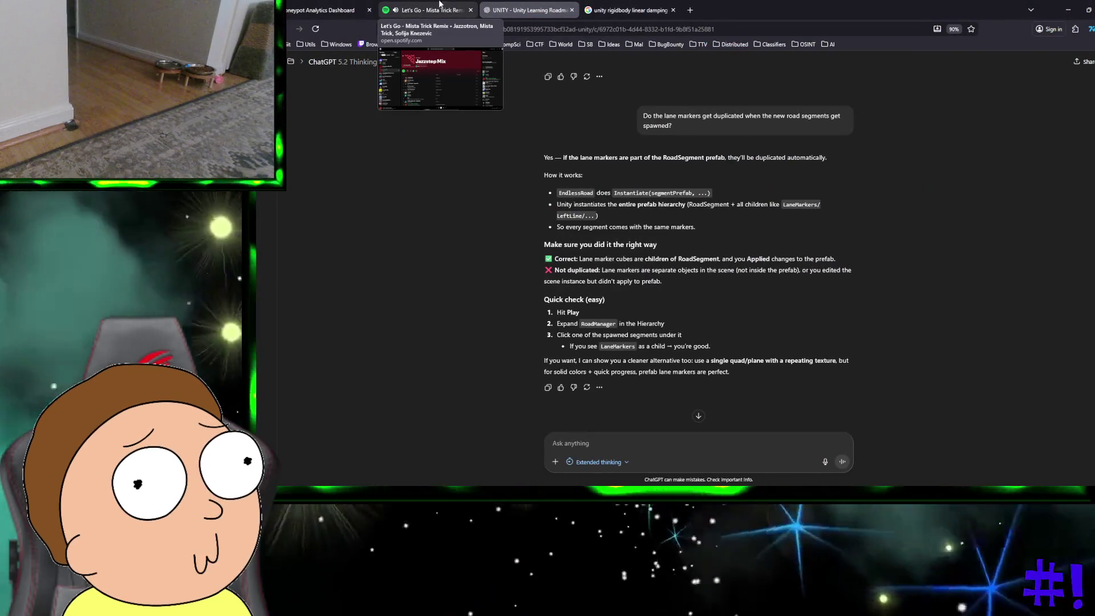
pyautogui.press('ctrl+super+Left')
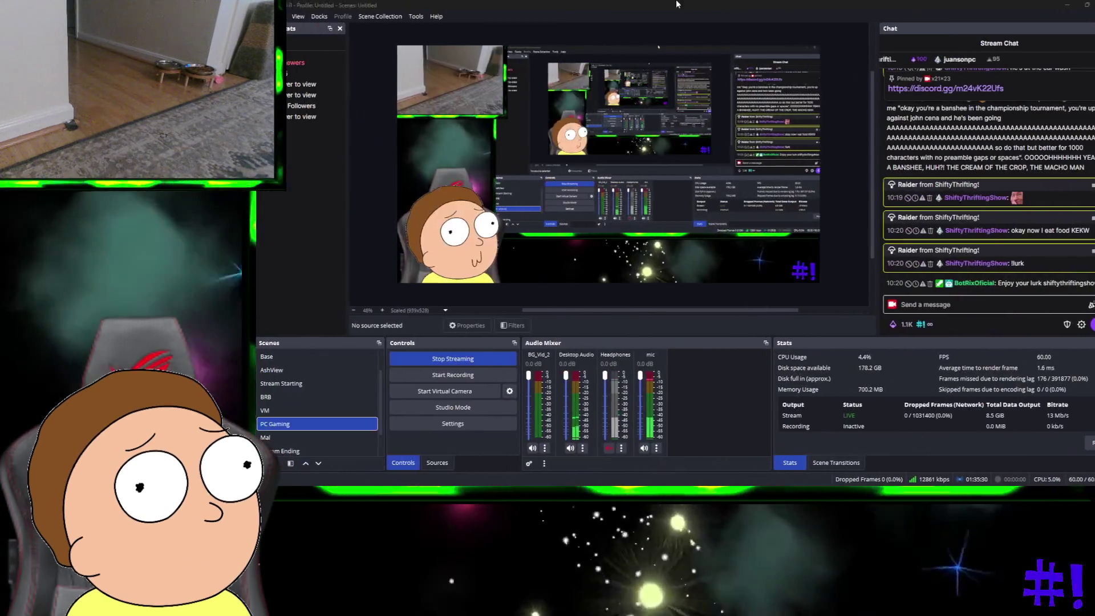
# Type a /raid command naming the target channel into the stream chat, then switch to ChatGPT
pyautogui.click(947, 302)
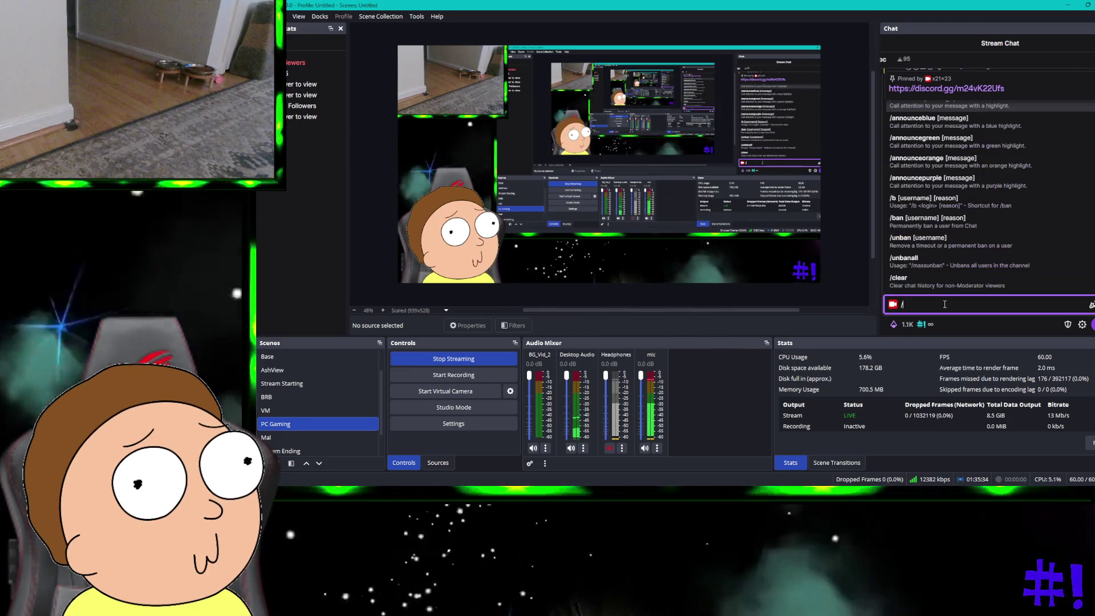
pyautogui.write('/ra')
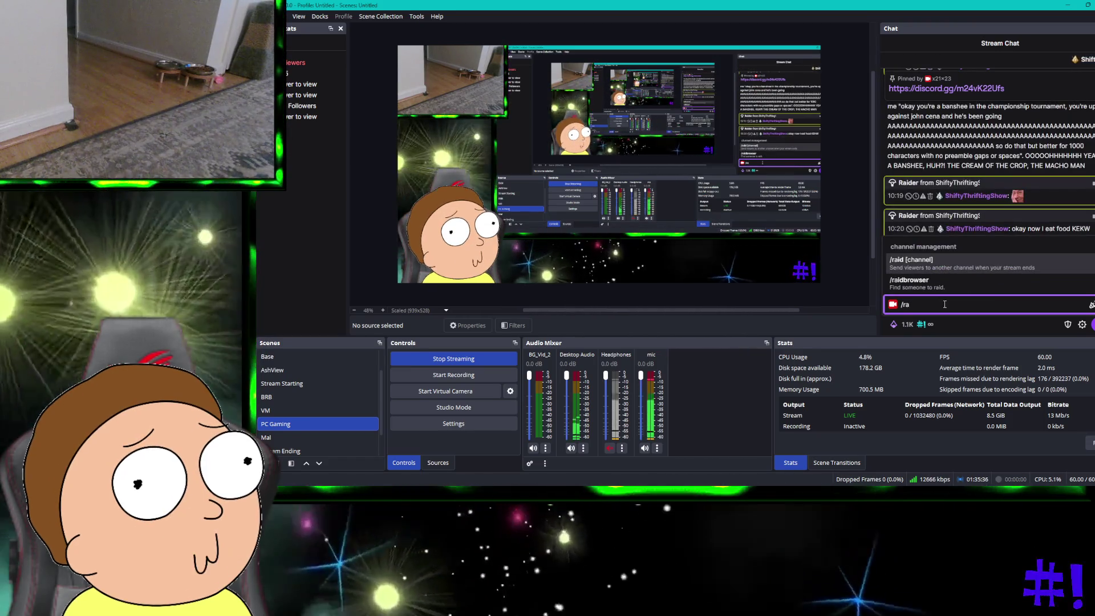
pyautogui.press('Tab')
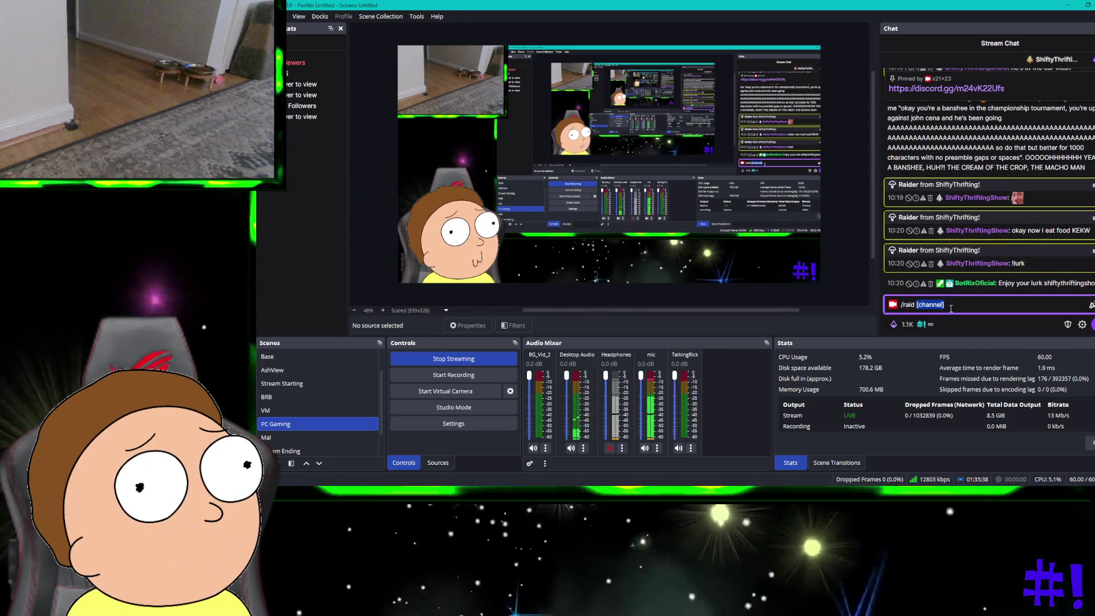
pyautogui.click(950, 306)
pyautogui.doubleClick(946, 305)
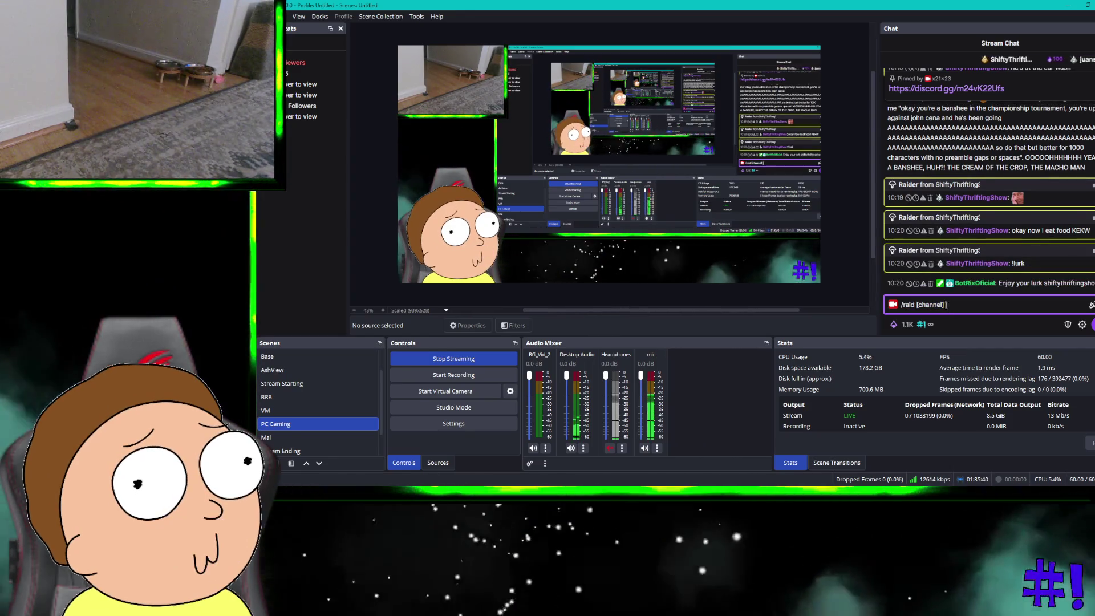
pyautogui.write('neonso')
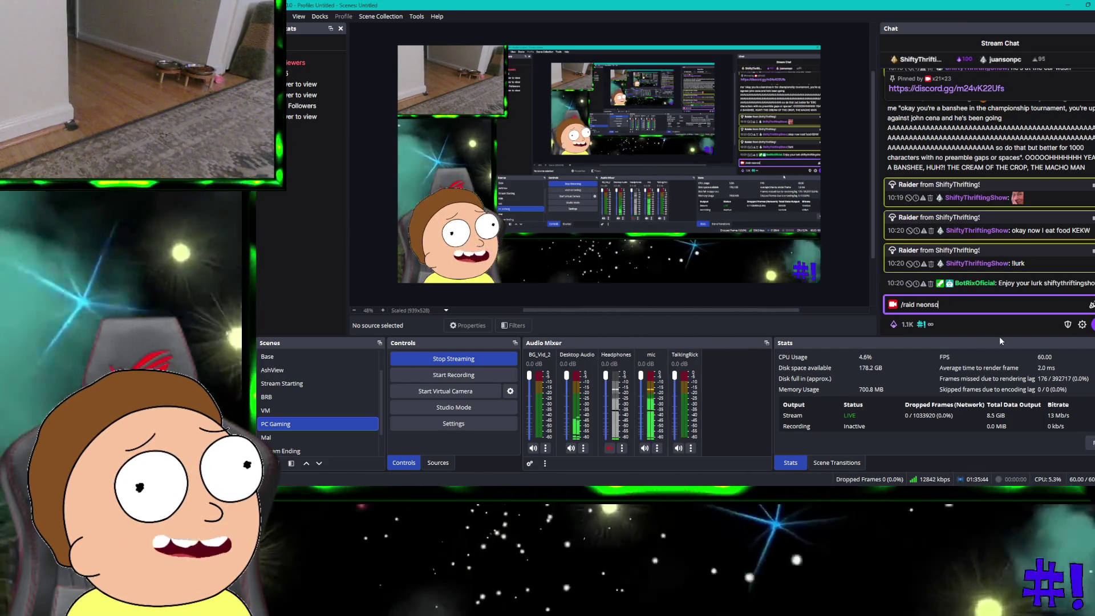
pyautogui.write('ckmedia')
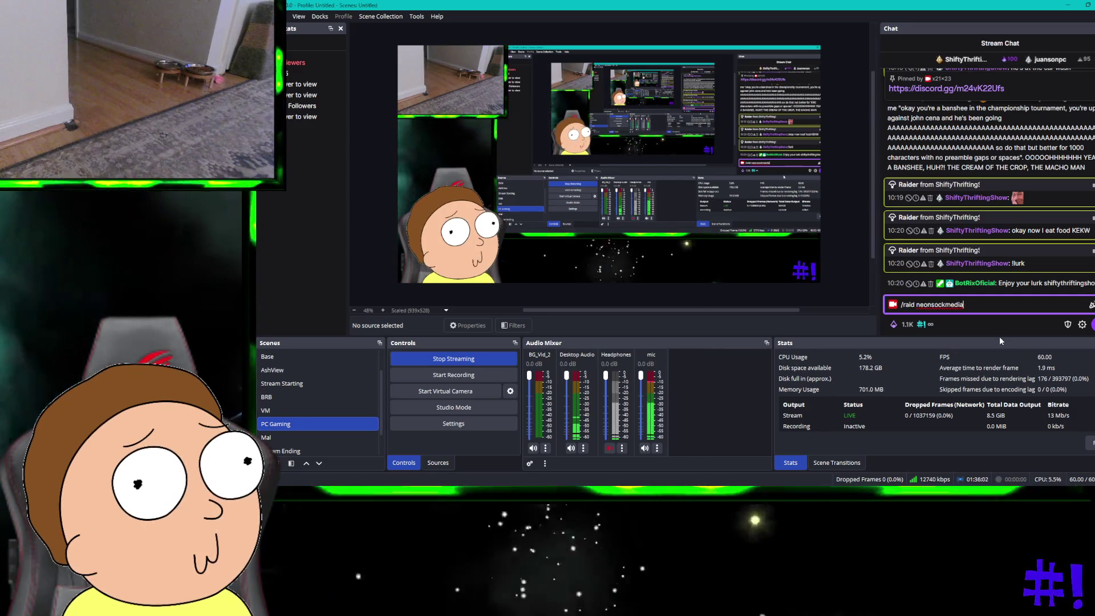
pyautogui.press('ctrl+super+Right')
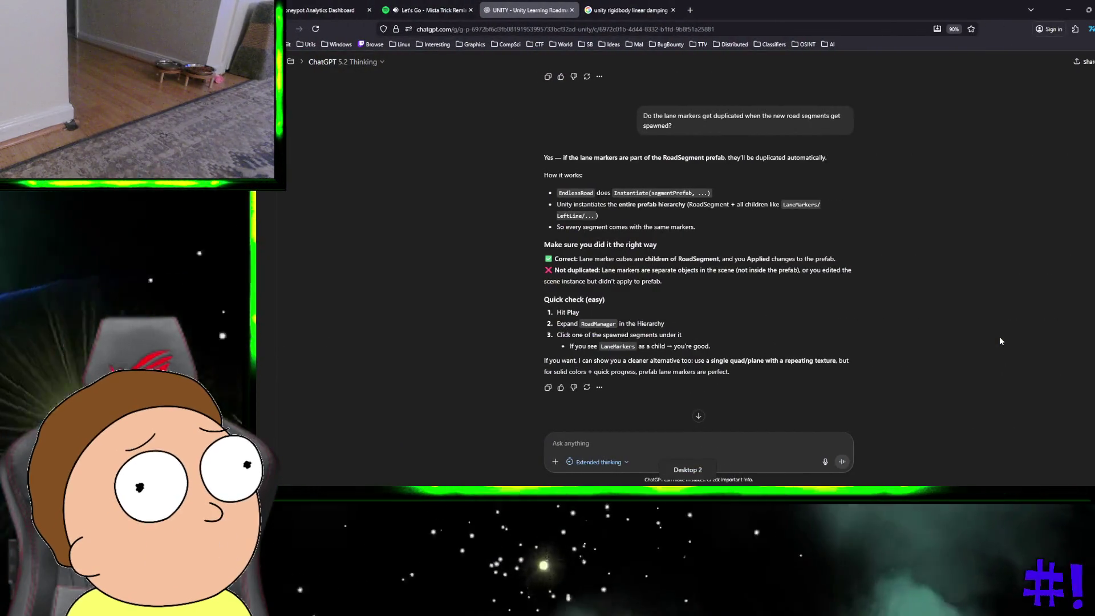
# Scroll back through ChatGPT's earlier road segment prefab advice, then return to OBS
pyautogui.scroll(10, 999, 341)
pyautogui.scroll(15, 999, 341)
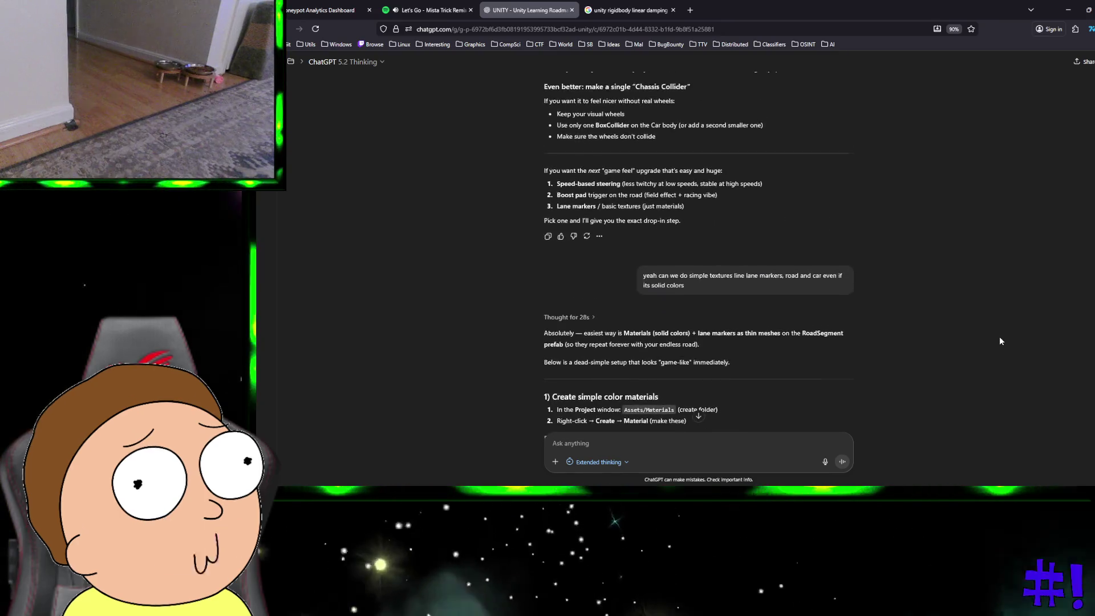
pyautogui.scroll(15, 999, 341)
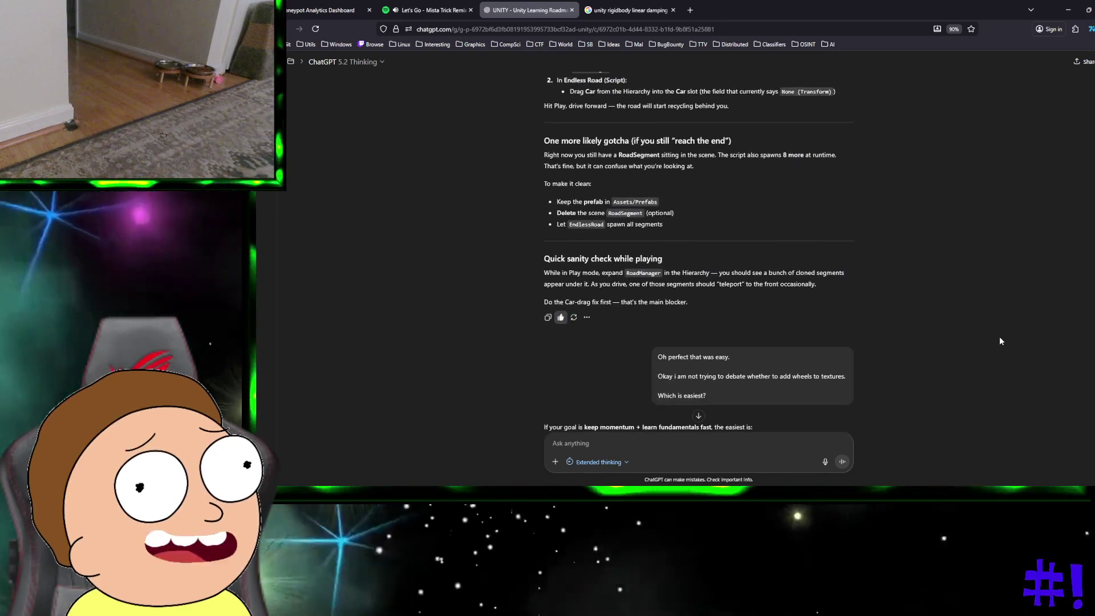
pyautogui.scroll(-15, 999, 341)
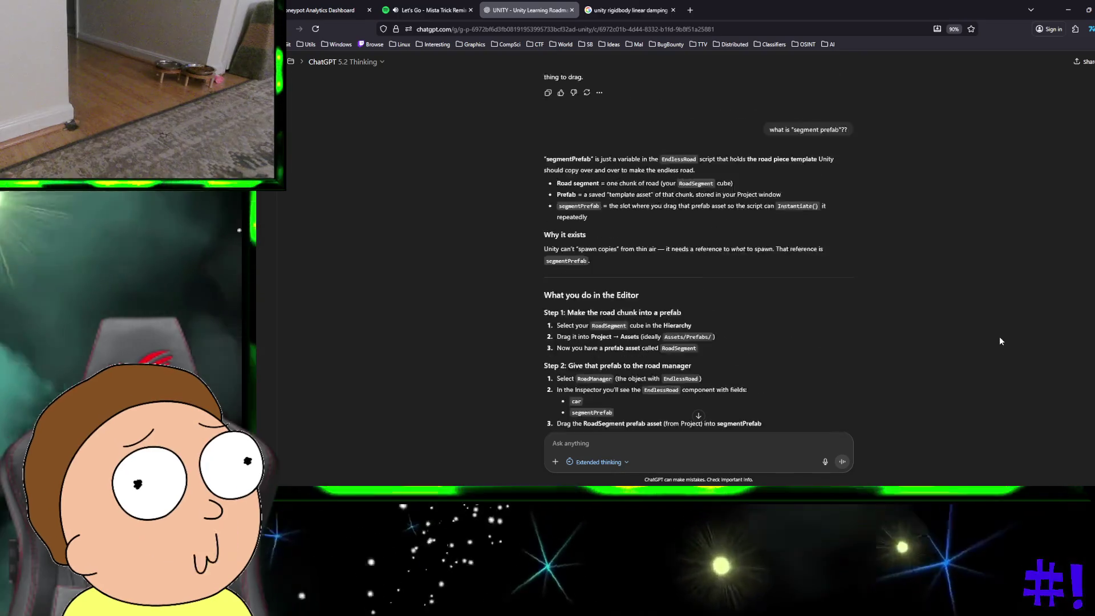
pyautogui.hotkey('alt', 'Tab')
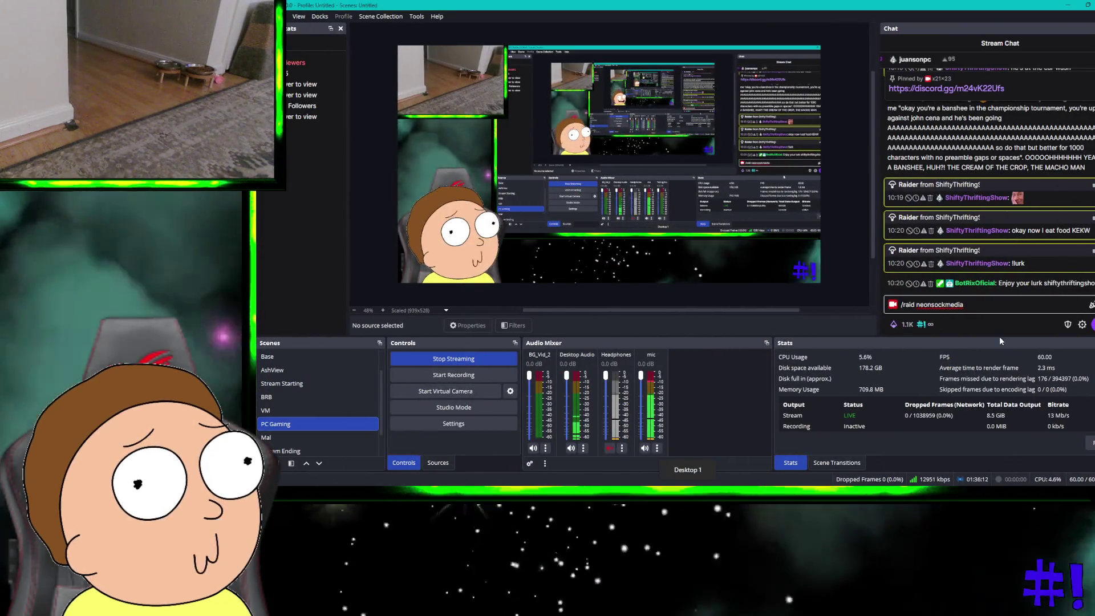
# Send the prepared /raid command from the stream chat input
pyautogui.click(990, 307)
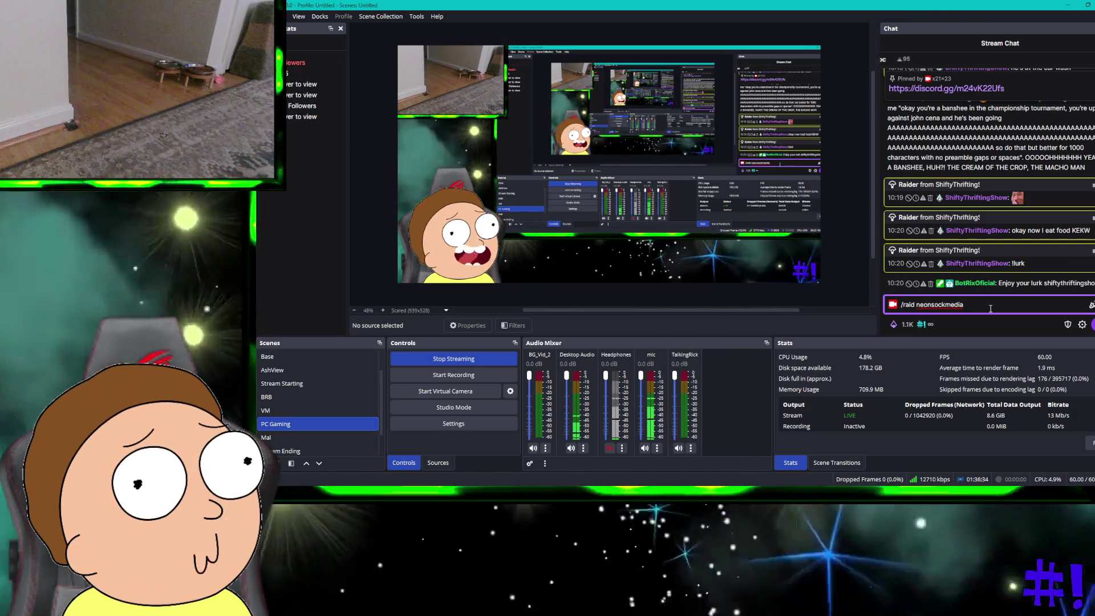
pyautogui.press('Return')
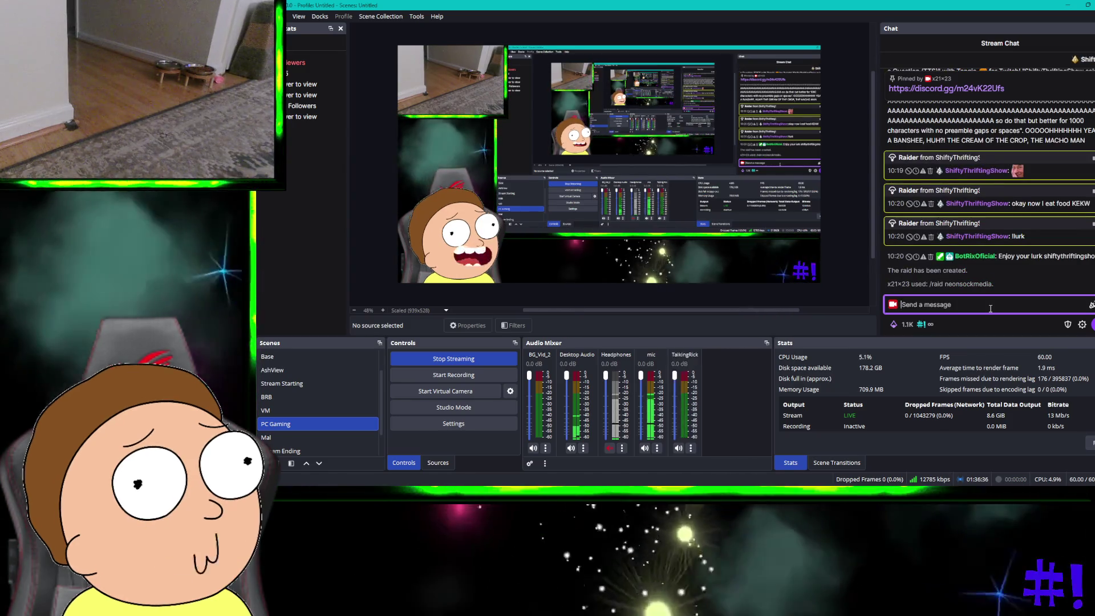